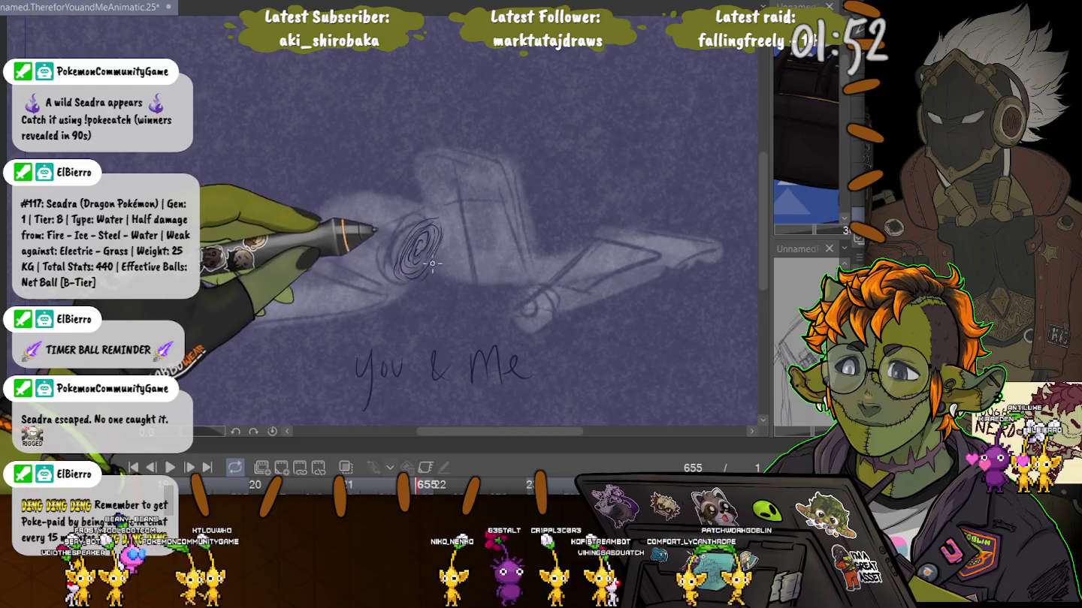
Step: Trace the paper roll's spiral and top curve, then the box's vertical and top edges
left_click_drag(404, 278, 420, 226)
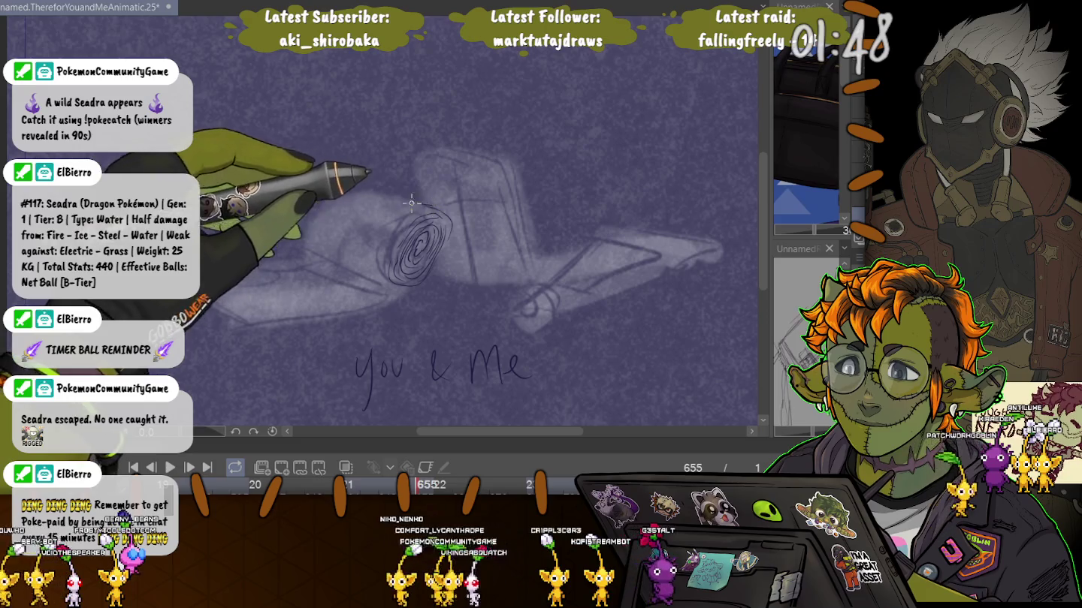
left_click_drag(440, 209, 323, 224)
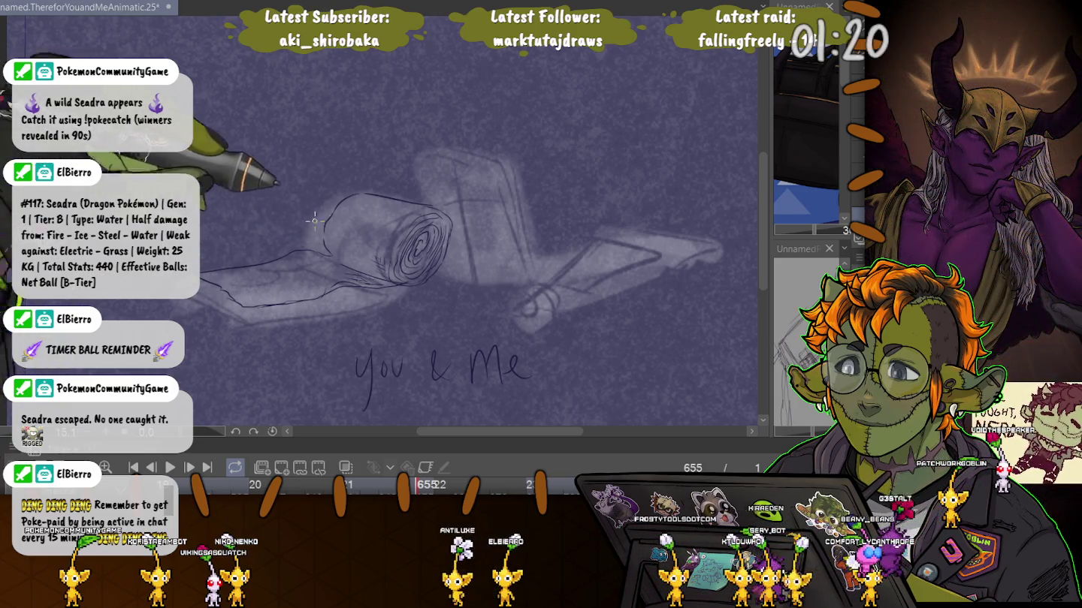
left_click_drag(462, 167, 475, 284)
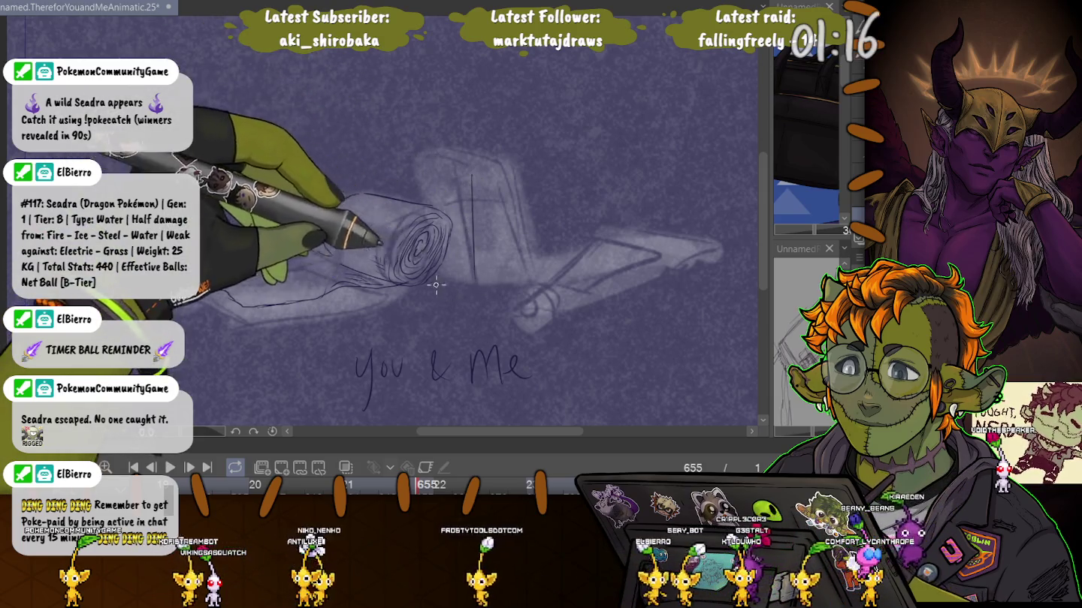
left_click_drag(428, 169, 428, 205)
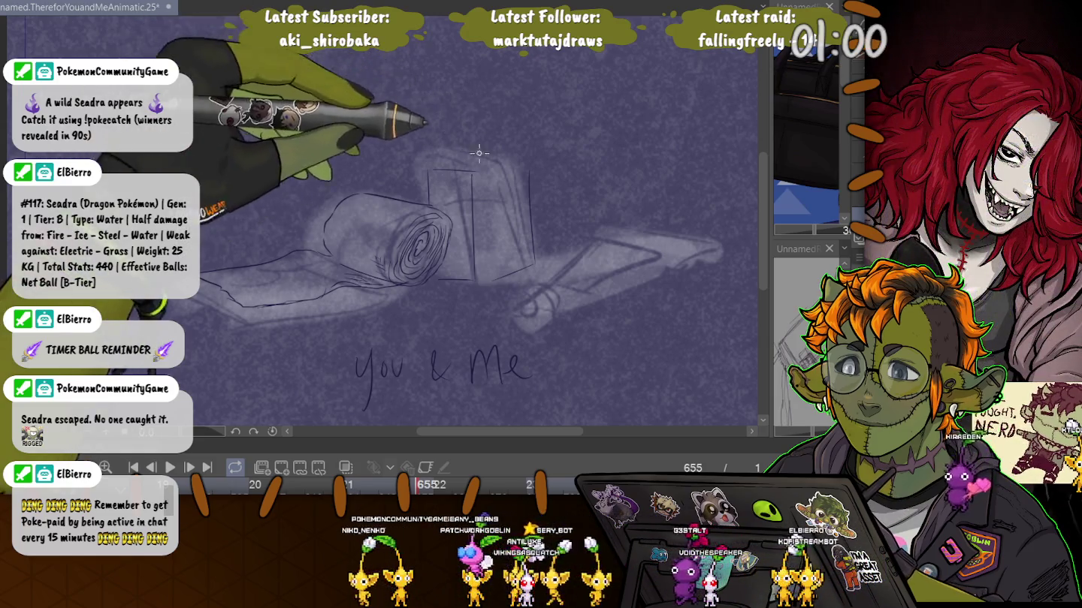
mouse_move(525, 162)
left_mouse_down()
mouse_move(464, 166)
mouse_move(523, 172)
mouse_move(423, 164)
mouse_move(484, 154)
left_mouse_up()
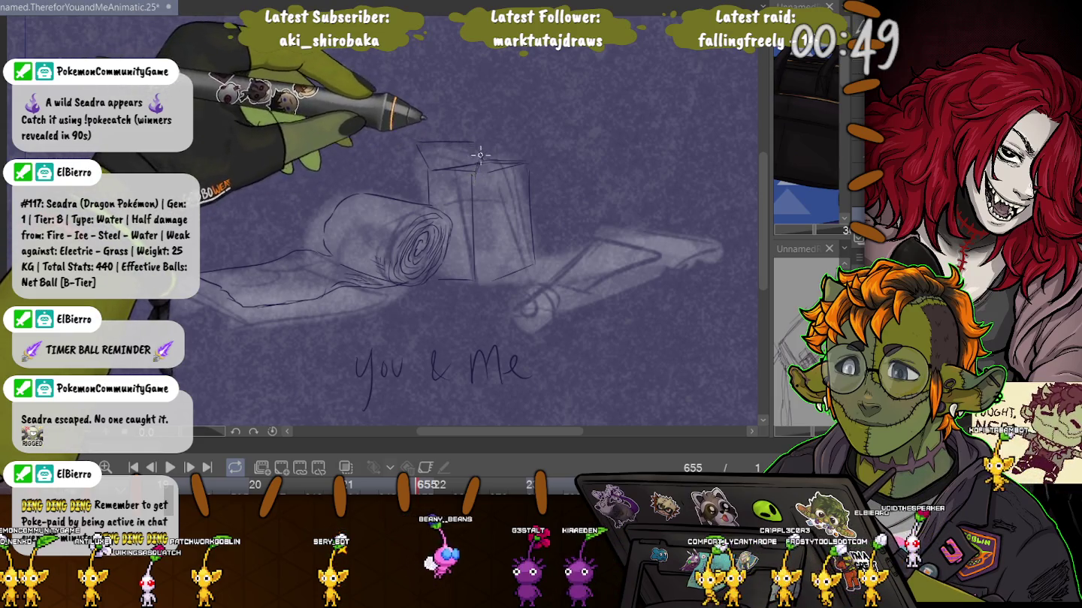
left_click_drag(485, 148, 545, 138)
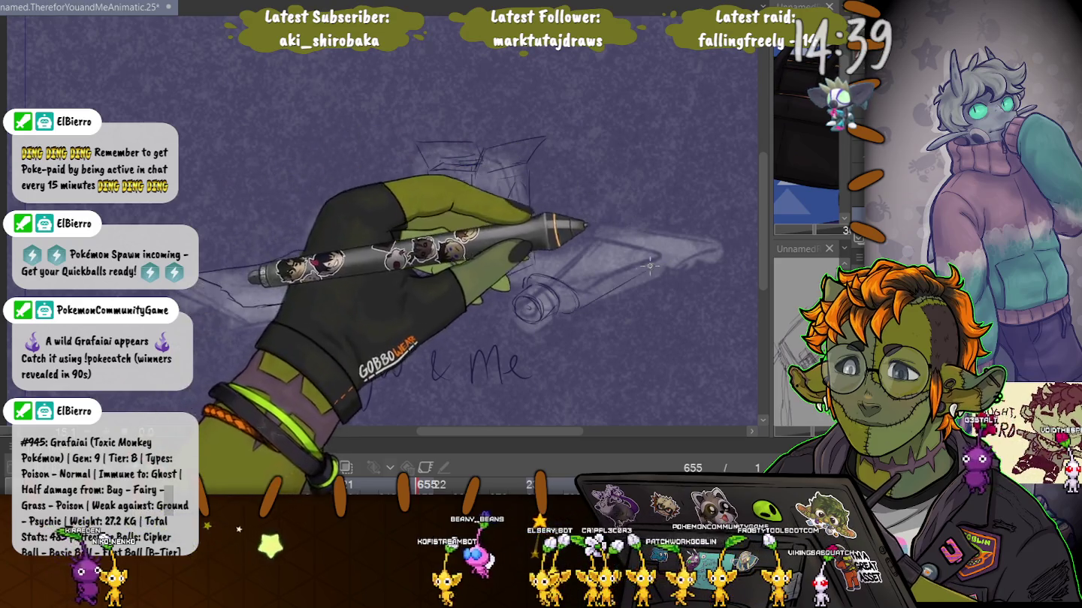
Step: Trace the long diagonal edge of the paper strip
left_click_drag(578, 308, 698, 240)
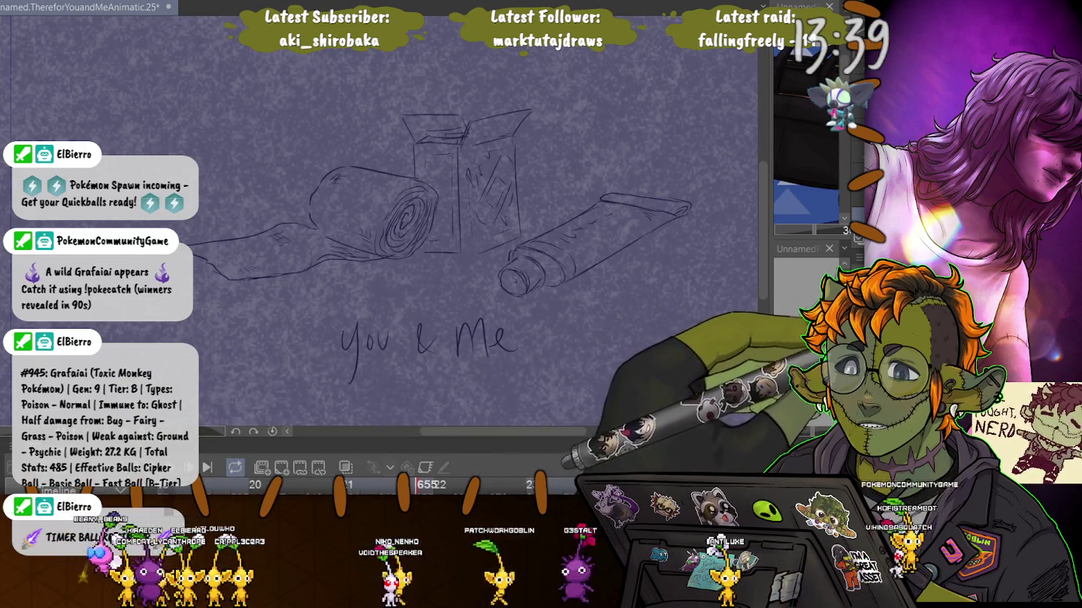
Step: Step to the two-mug frame and trace the left mug's rim and right side
key("space")
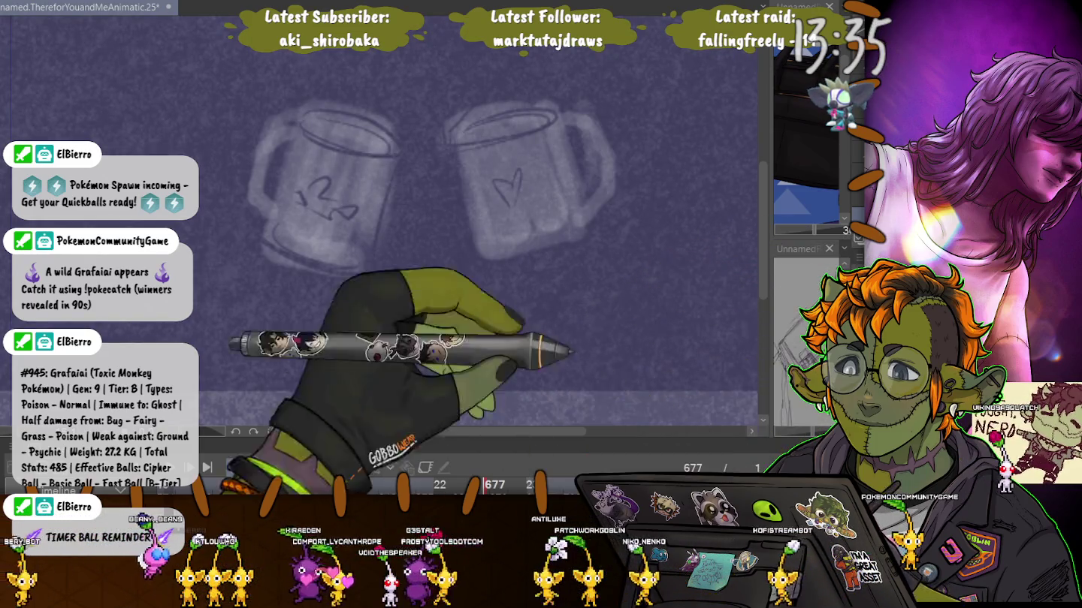
left_click_drag(324, 133, 341, 114)
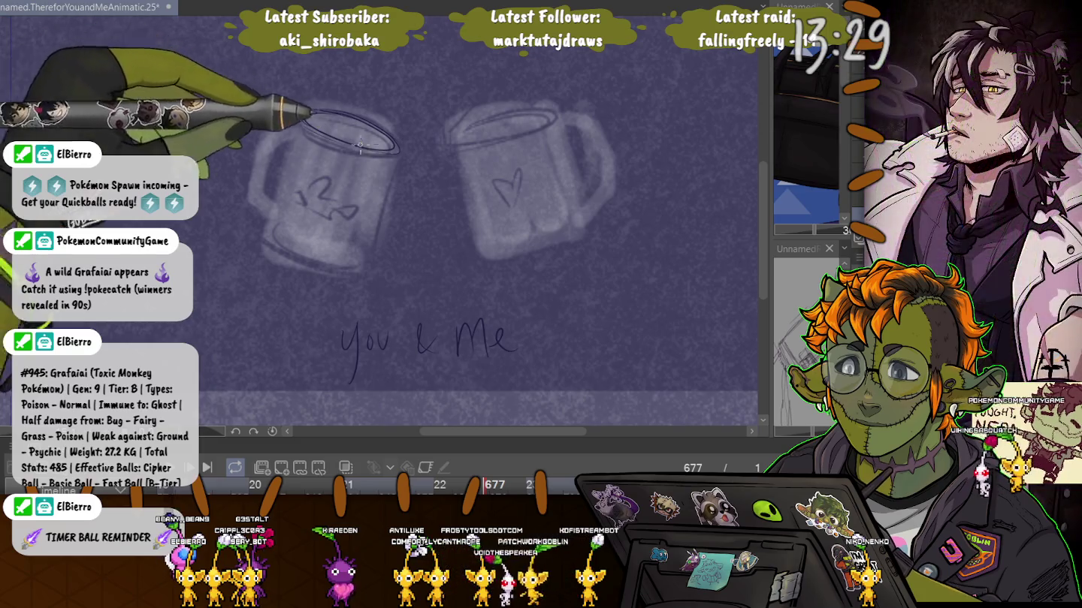
left_click_drag(397, 150, 355, 251)
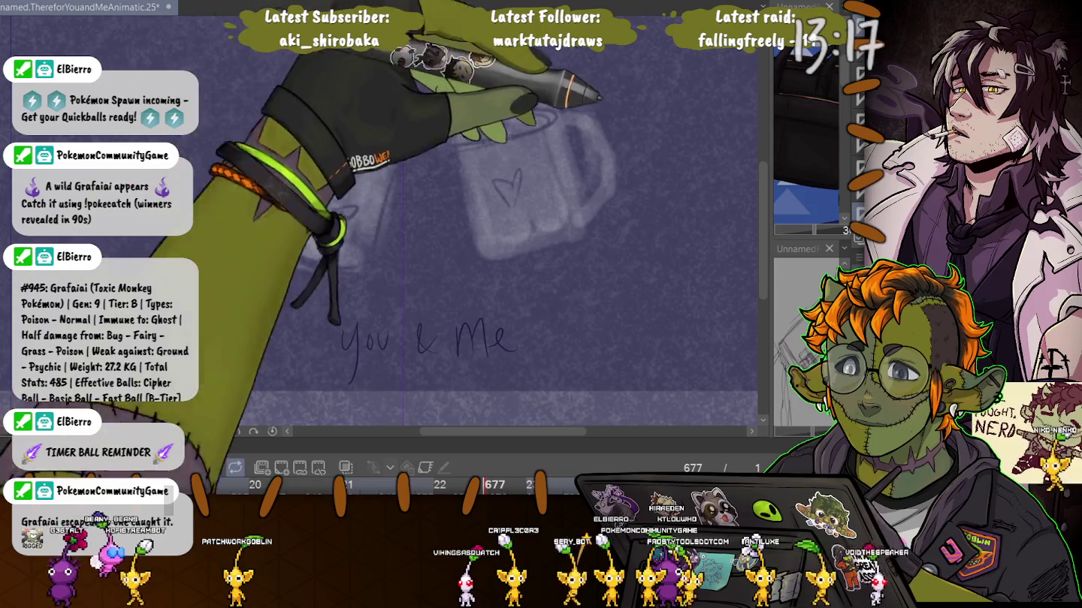
Step: Trace the right mug's rim, bottom and right side, and draw a small heart on it
left_click_drag(485, 116, 563, 112)
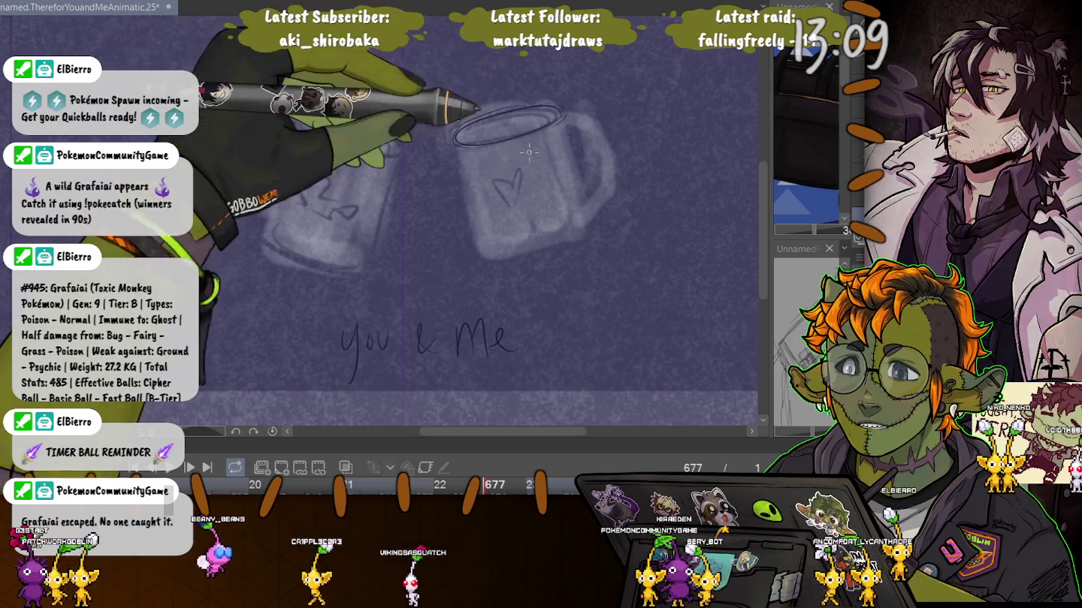
left_click_drag(475, 258, 601, 219)
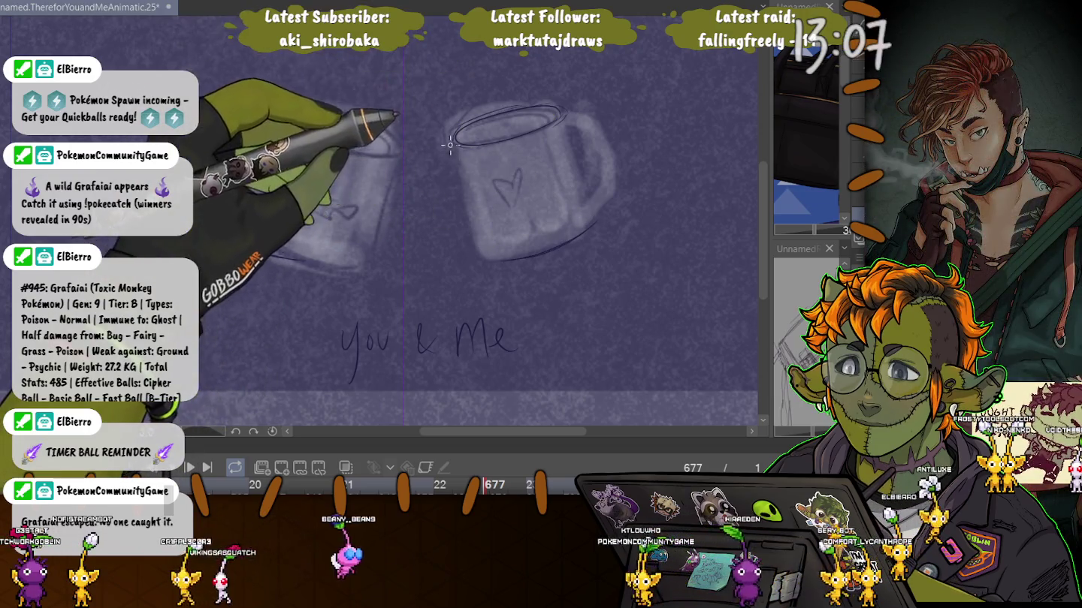
left_click_drag(576, 124, 598, 212)
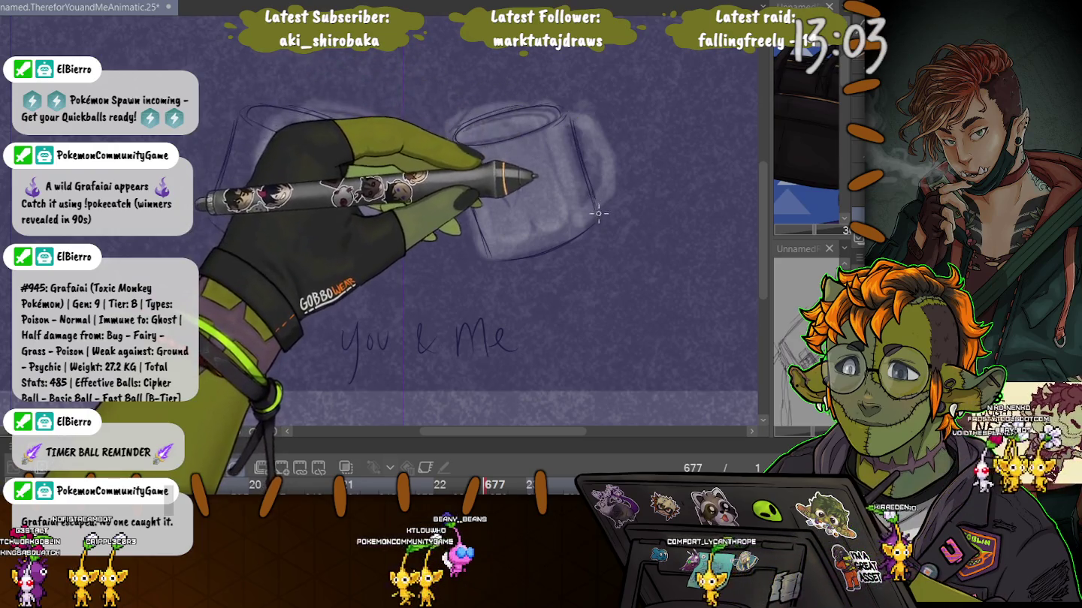
left_click_drag(509, 182, 518, 174)
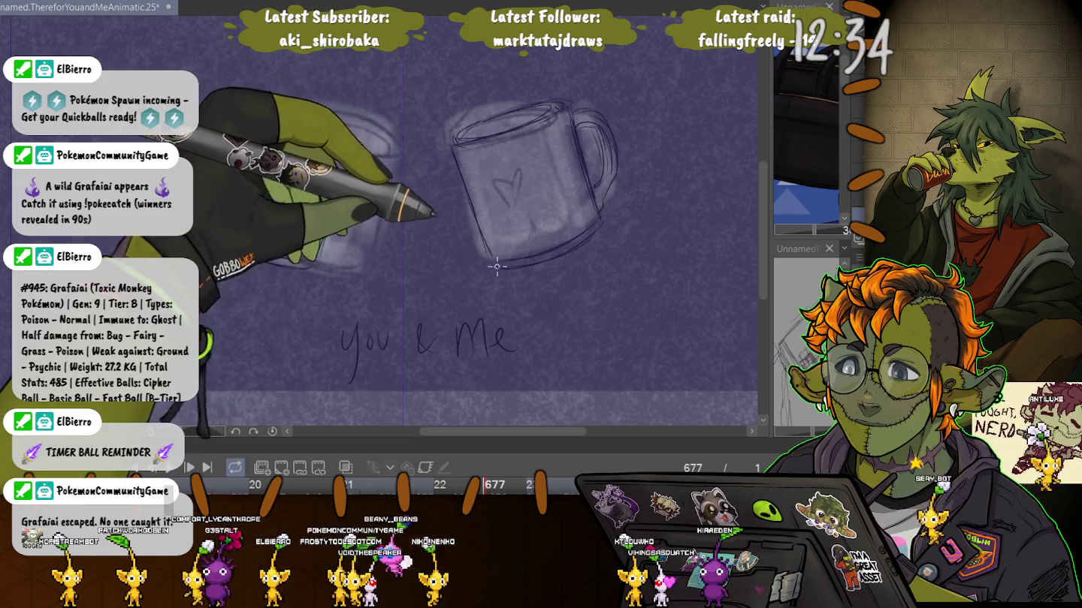
Step: Erase the left part of the heart on the right mug
key("e")
left_click_drag(503, 185, 508, 204)
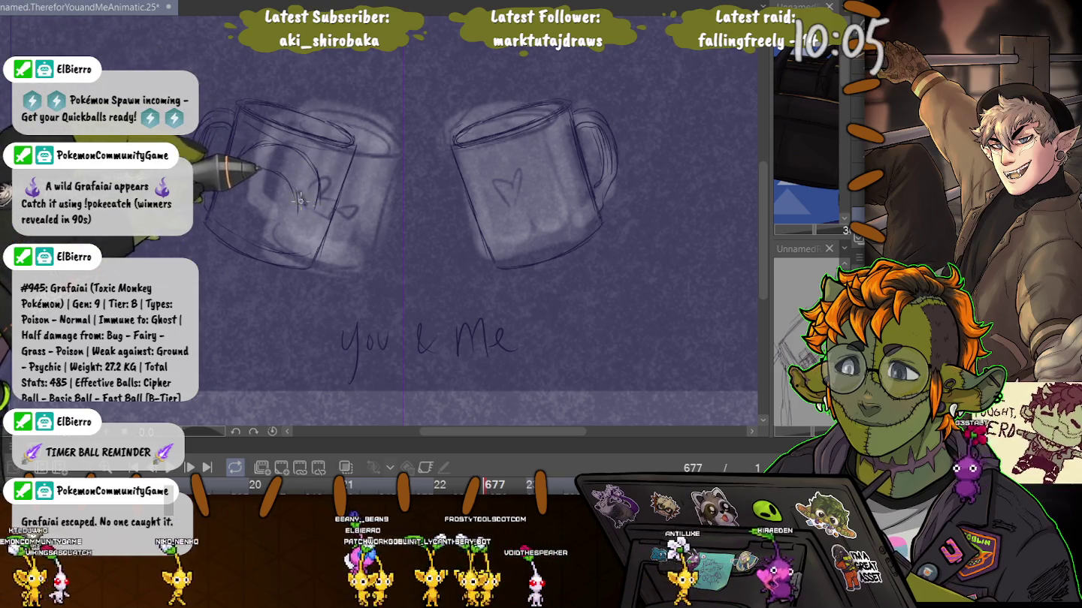
Step: Letter 'DEPRESSION' along the left mug, undoing two misdrawn attempts
mouse_move(293, 202)
left_mouse_down()
mouse_move(329, 213)
mouse_move(315, 203)
left_mouse_up()
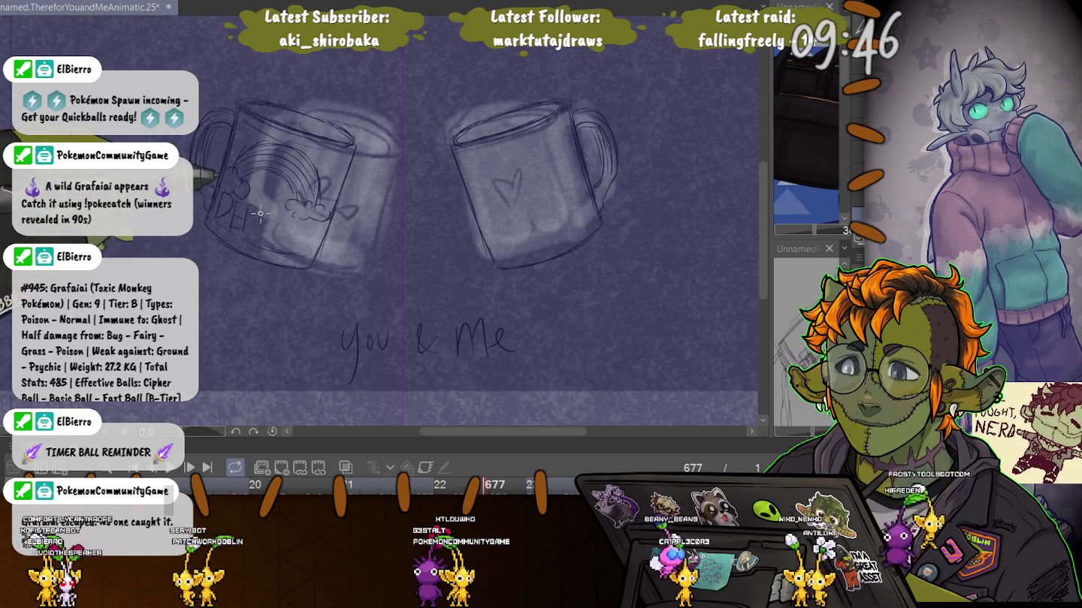
mouse_move(260, 214)
left_mouse_down()
mouse_move(267, 241)
mouse_move(294, 242)
left_mouse_up()
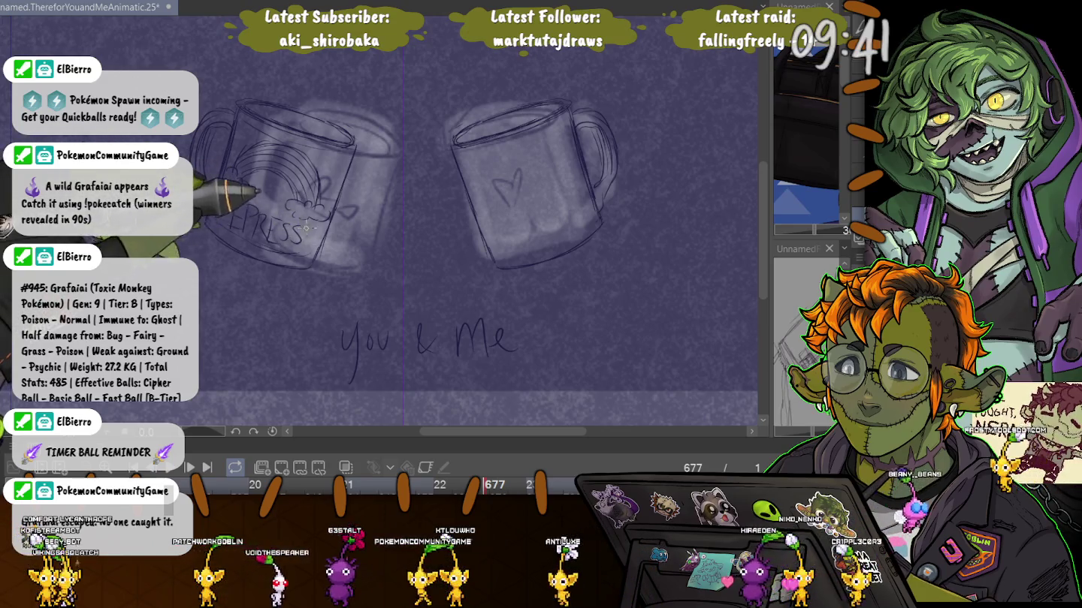
key("ctrl+z")
key("ctrl+z")
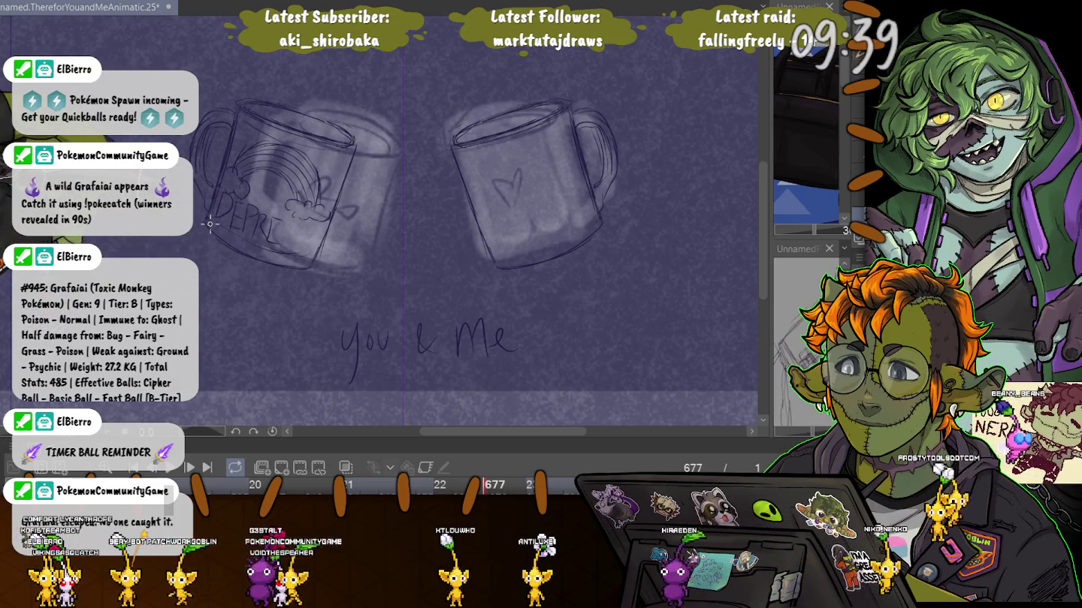
key("ctrl+z")
key("ctrl+z")
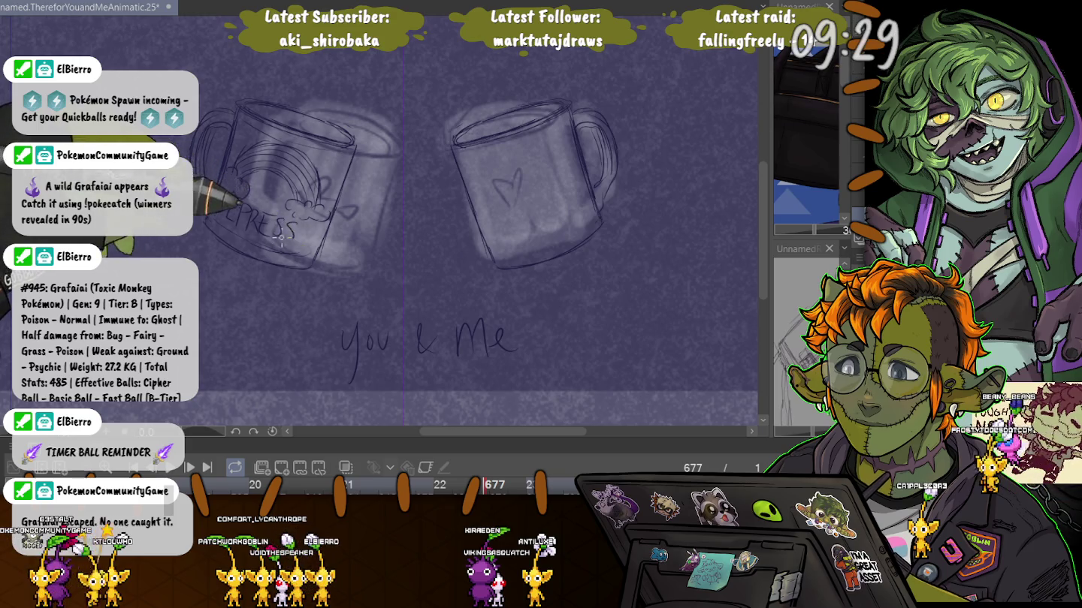
mouse_move(302, 246)
left_mouse_down()
mouse_move(271, 225)
mouse_move(206, 214)
left_mouse_up()
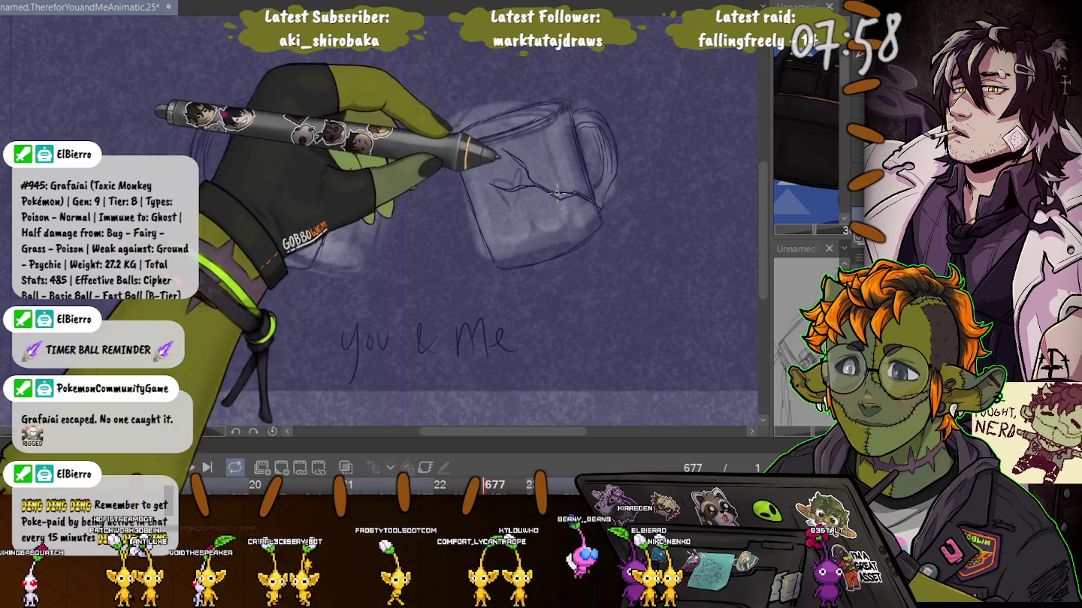
Step: Sketch crack lines on the right mug and hide the faint onion-skin images
left_click_drag(558, 153, 593, 204)
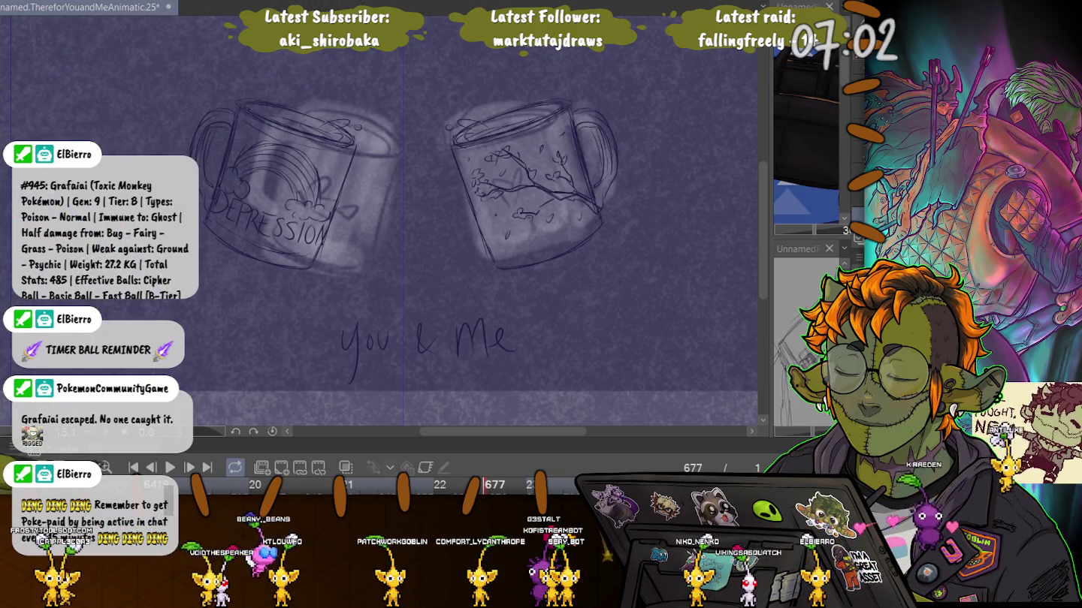
key("ctrl+z")
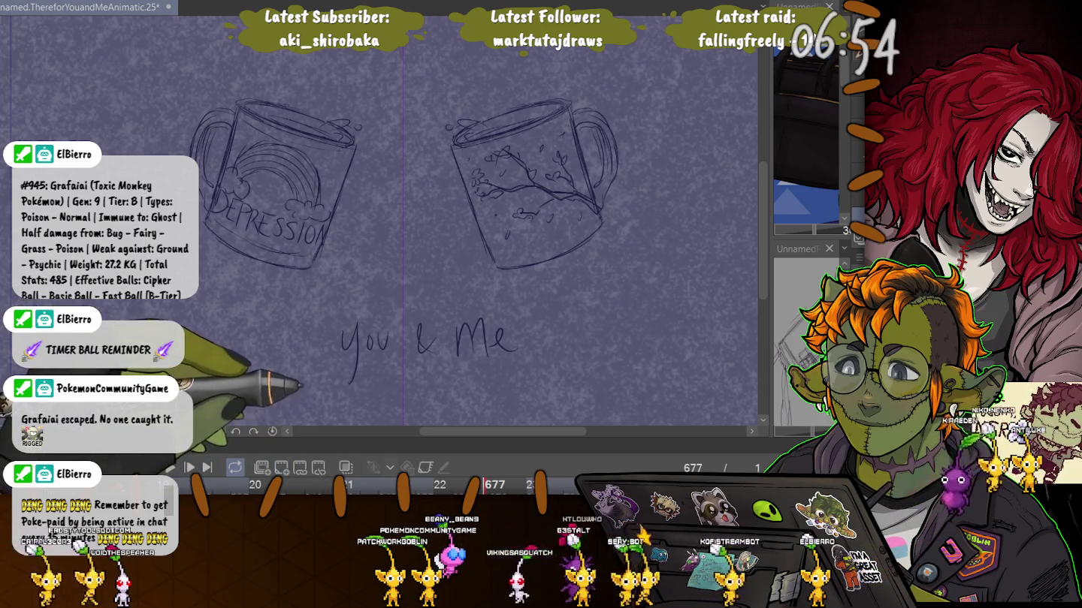
Step: Expand the timeline, step to frame 805, and enlarge the reference panel to frame the four faces
left_click_drag(450, 450, 451, 410)
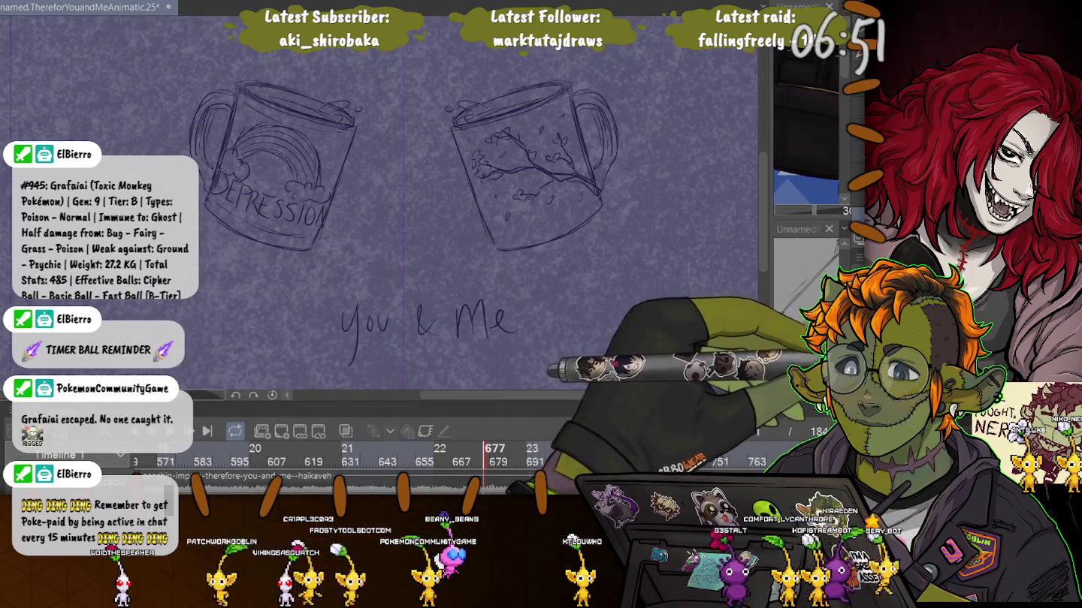
key("space")
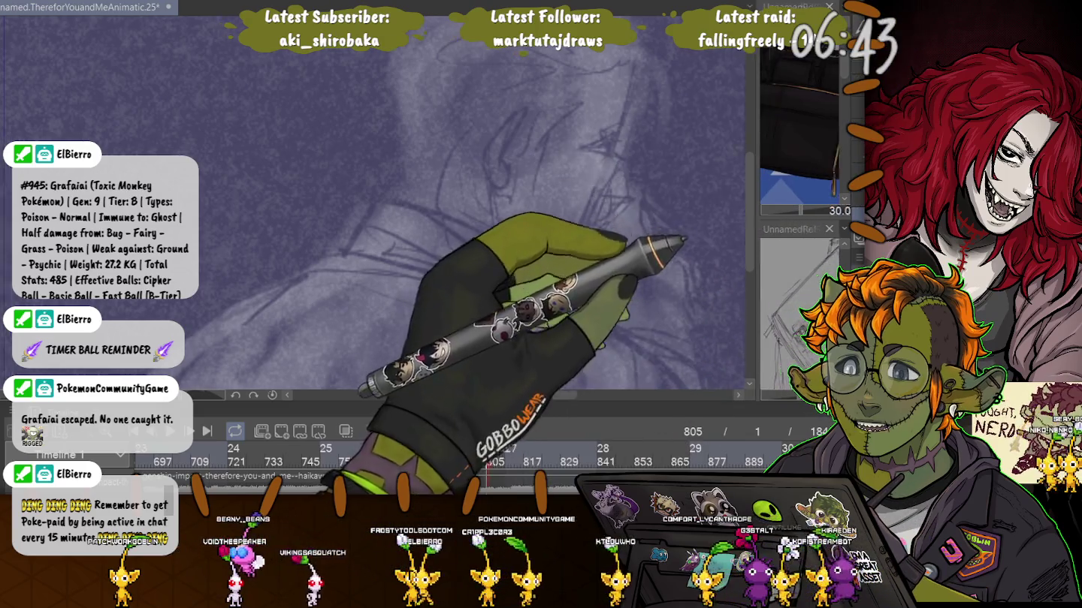
left_click_drag(769, 225, 463, 226)
left_click_drag(653, 221, 653, 357)
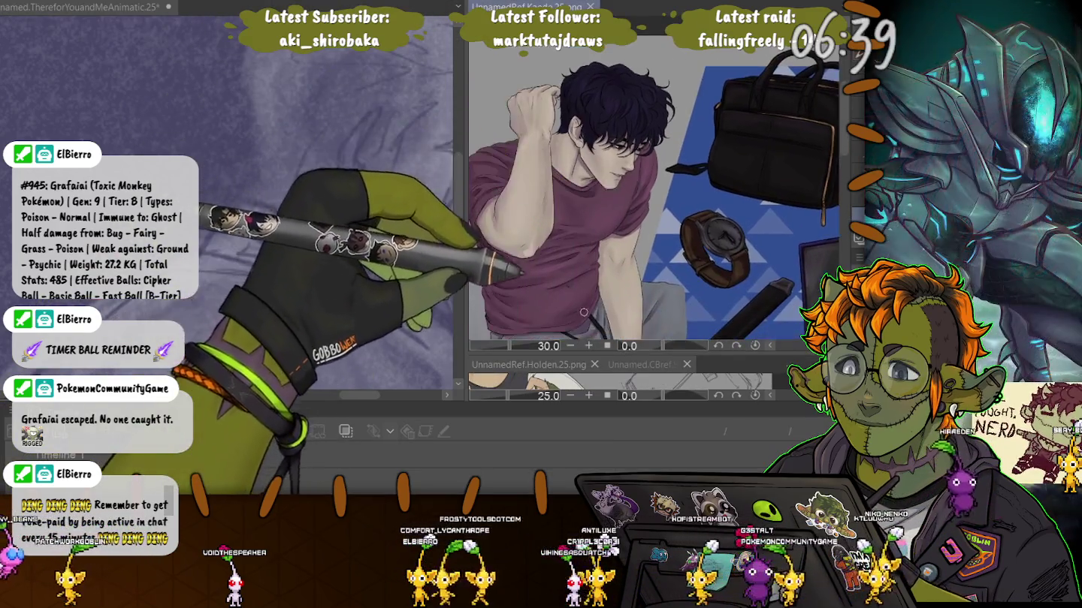
scroll(645, 196, "down", 3)
mouse_move(653, 300)
left_mouse_down()
mouse_move(653, 91)
mouse_move(646, 315)
left_mouse_up()
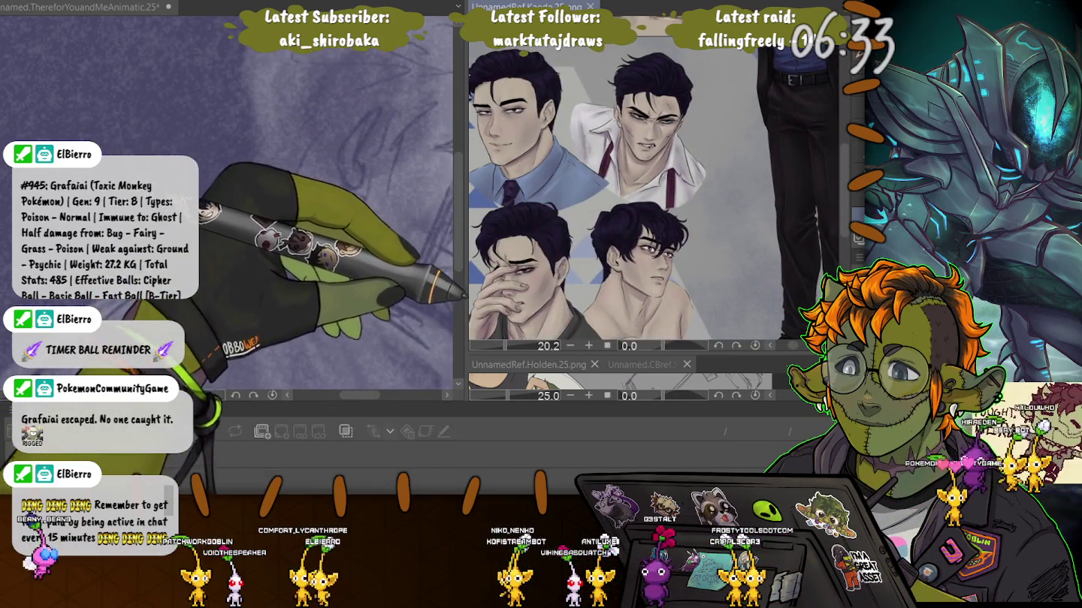
left_click_drag(601, 195, 643, 180)
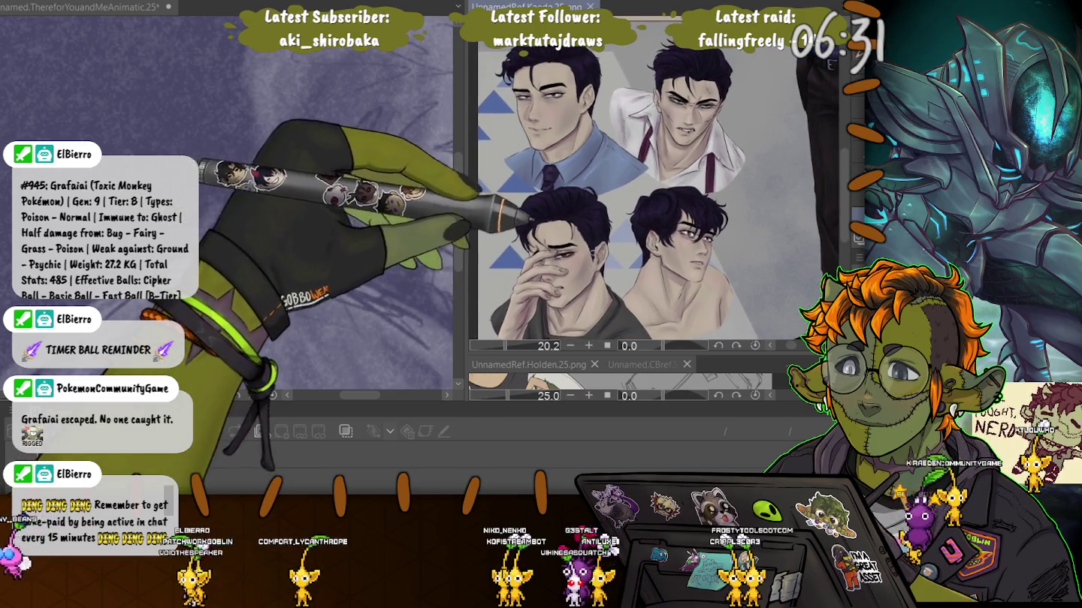
Step: Zoom the canvas and draw the first long profile stroke
left_click(309, 195)
scroll(250, 146, "up", 3)
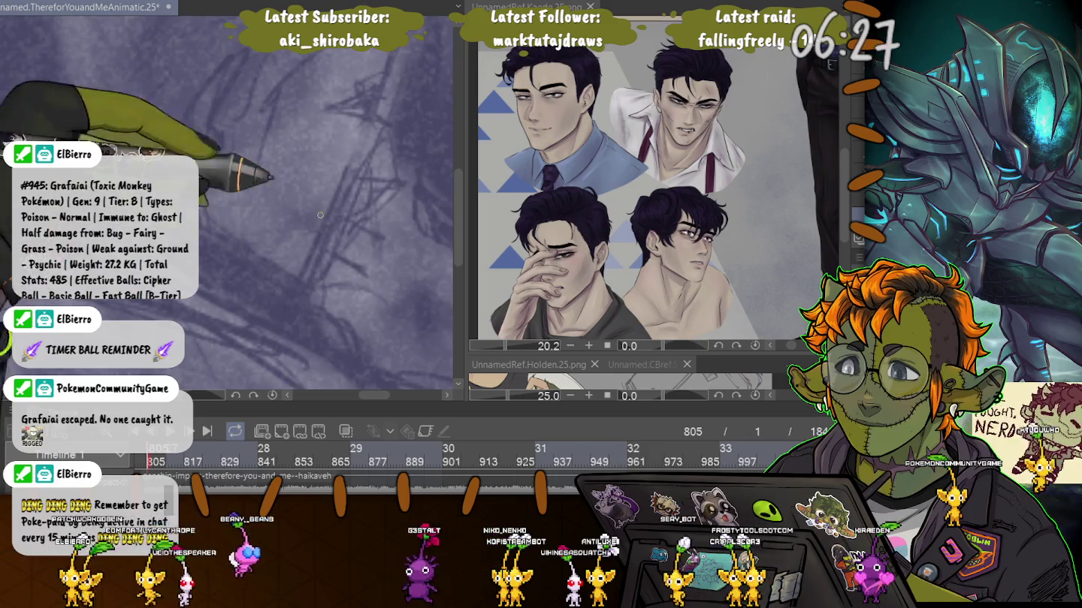
scroll(250, 146, "up", 2)
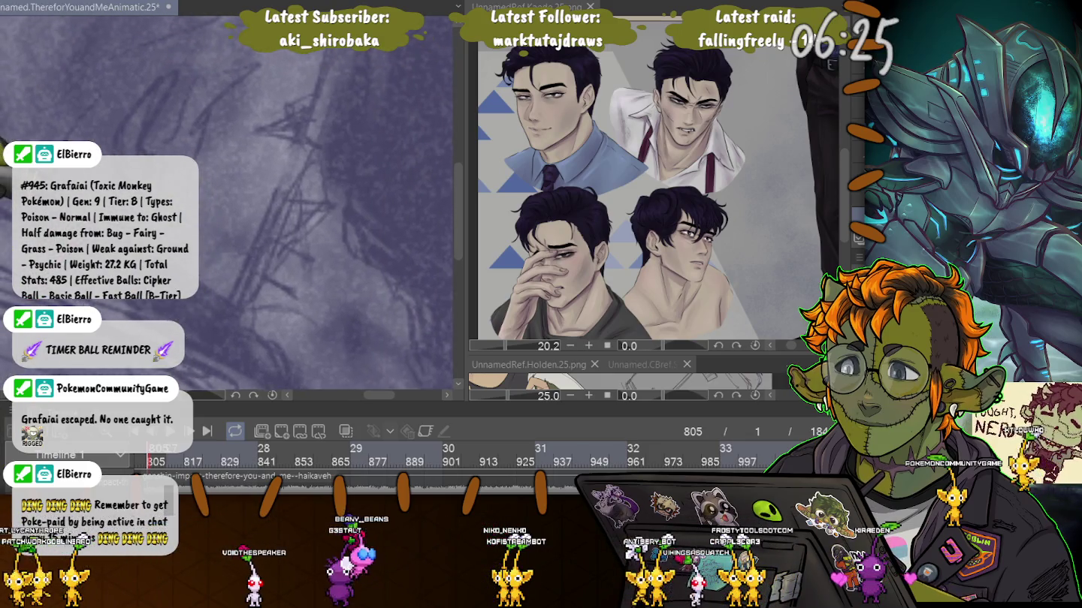
scroll(360, 135, "down", 3)
left_click_drag(360, 136, 345, 172)
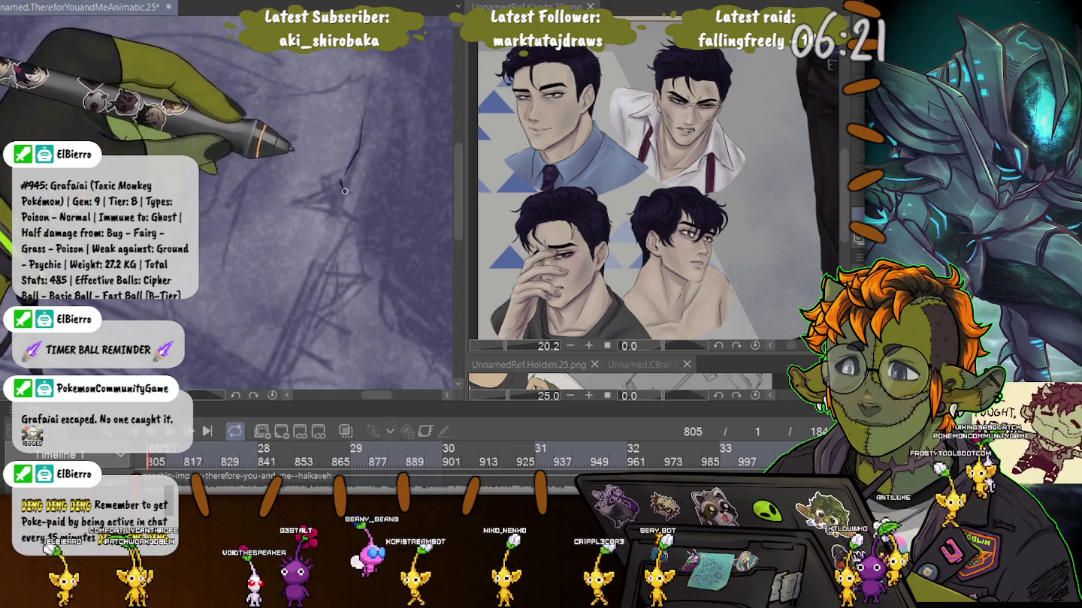
Step: Draw the eye, forehead, nose and eyebrow strokes and continue the profile down to the chin
left_click_drag(342, 188, 343, 195)
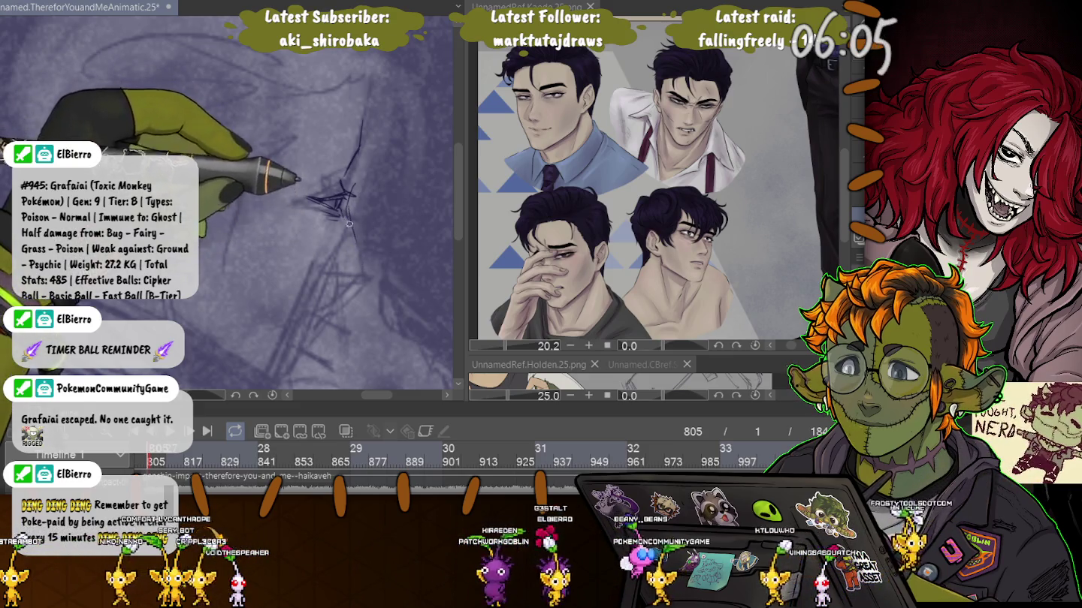
left_click_drag(347, 218, 361, 275)
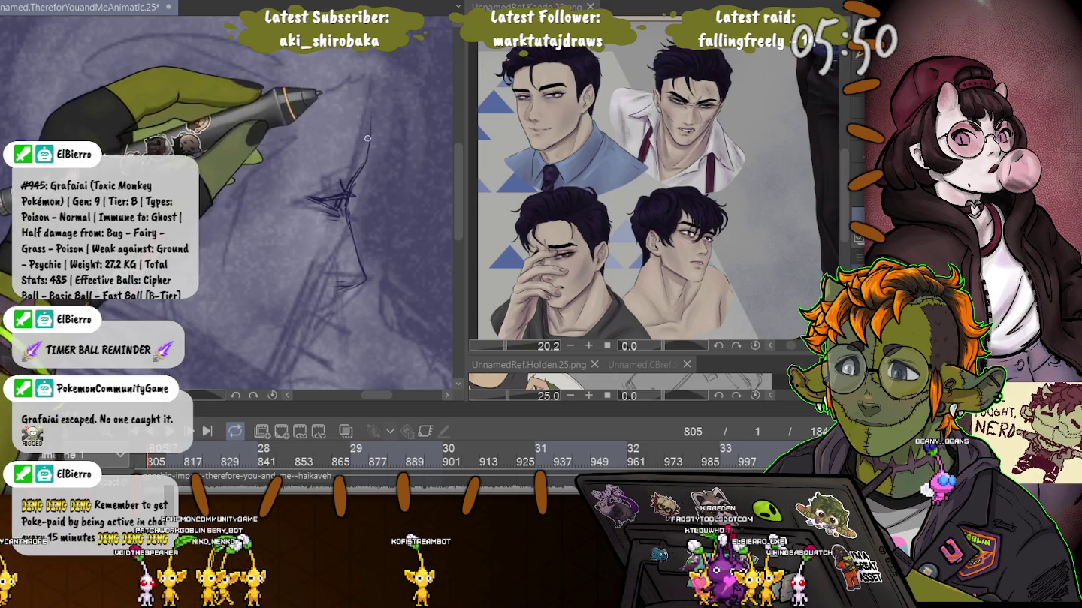
left_click_drag(368, 90, 349, 161)
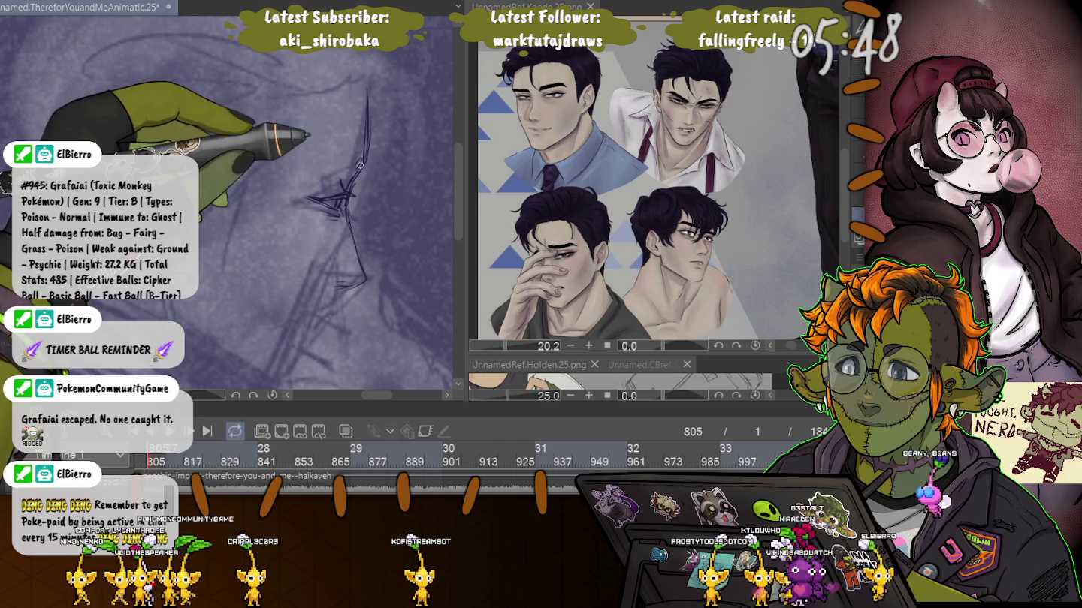
mouse_move(358, 156)
left_mouse_down()
mouse_move(331, 172)
mouse_move(344, 194)
left_mouse_up()
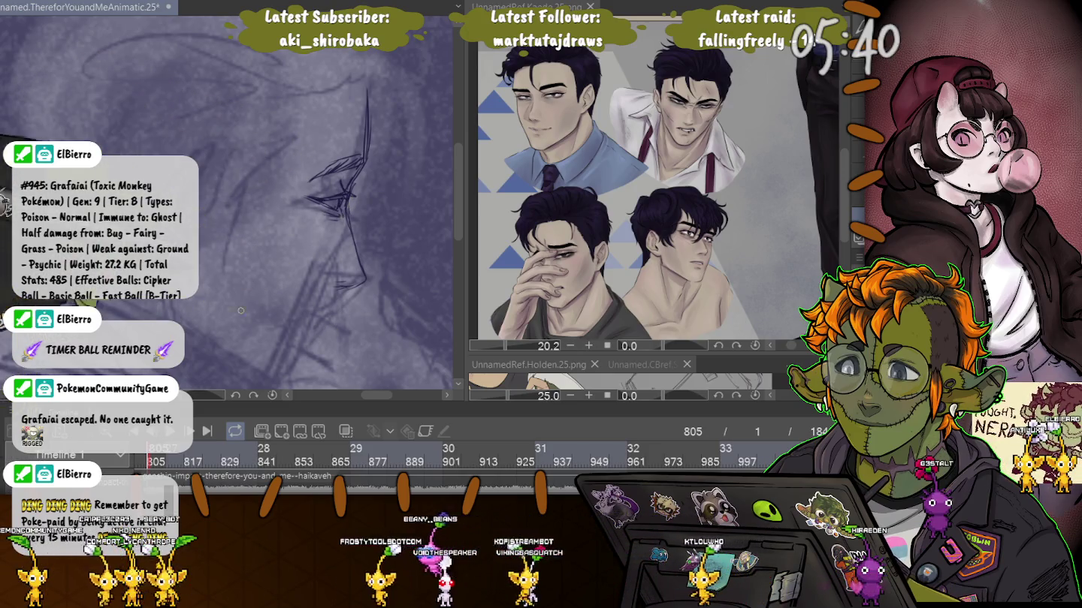
scroll(253, 288, "down", 2)
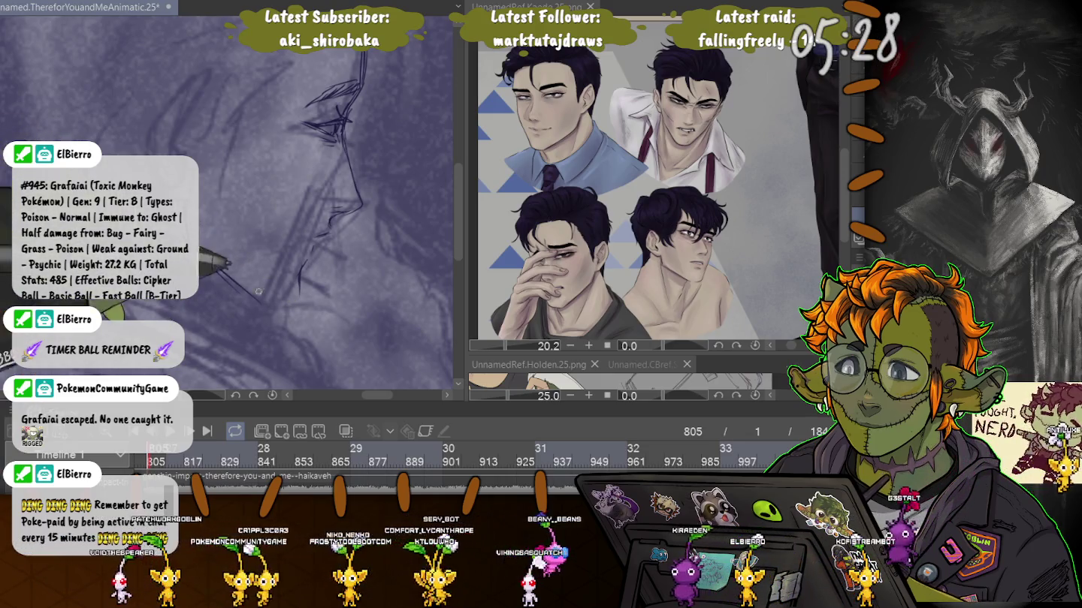
left_click_drag(272, 309, 300, 303)
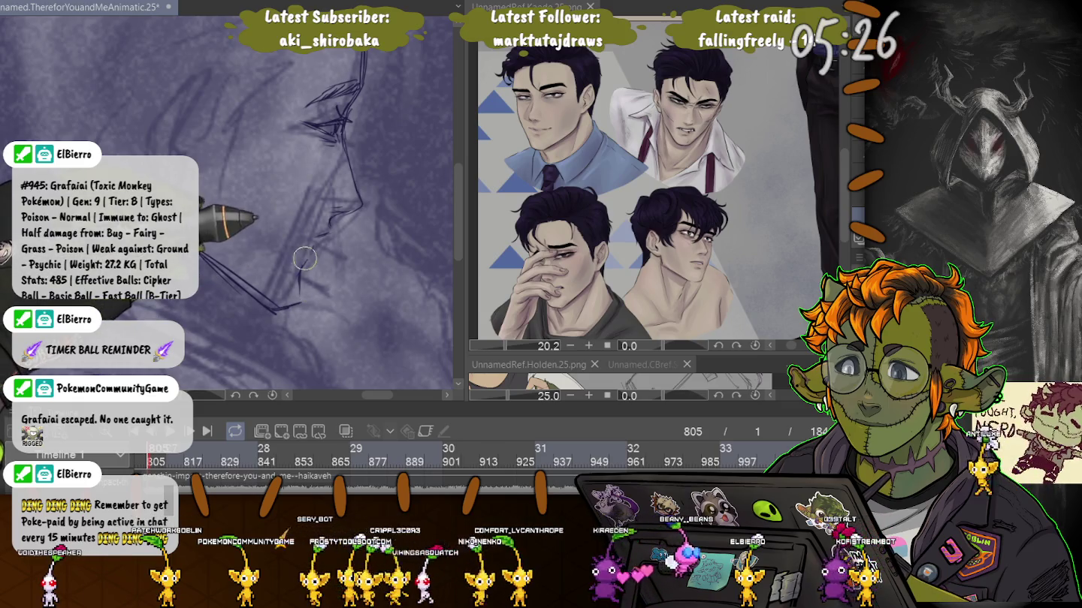
Step: Continue the jaw line down to the chin and sketch a curved ear stroke
left_click_drag(323, 229, 292, 305)
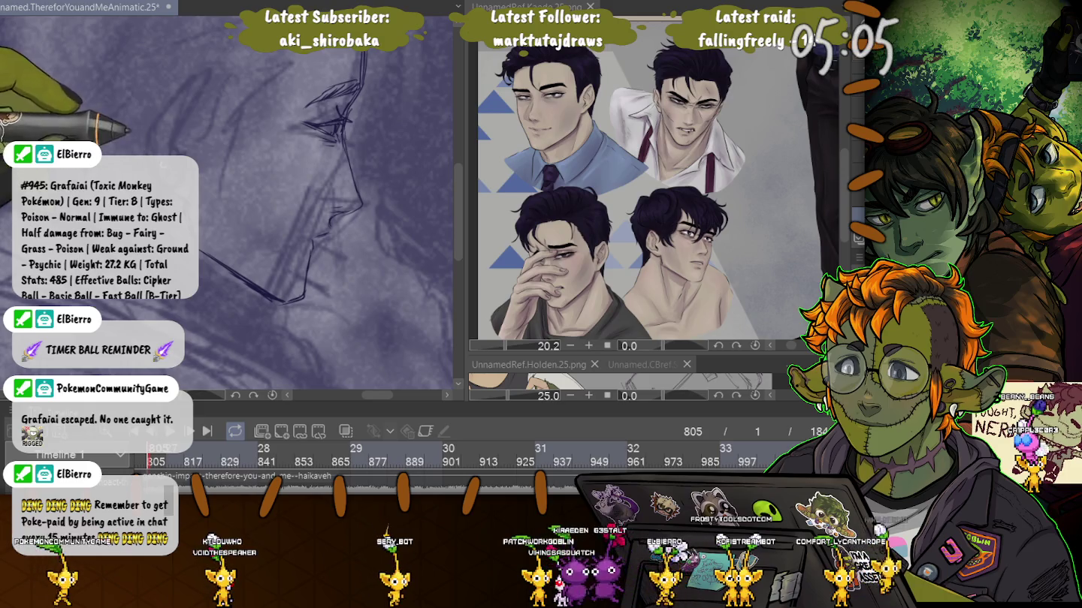
left_click_drag(159, 130, 187, 106)
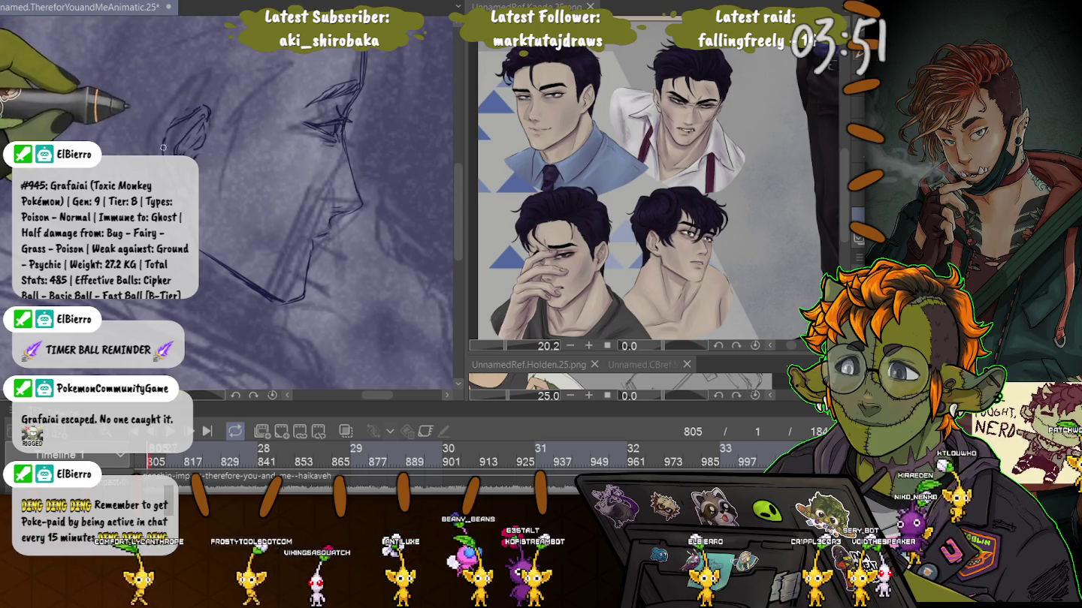
scroll(165, 144, "up", 2)
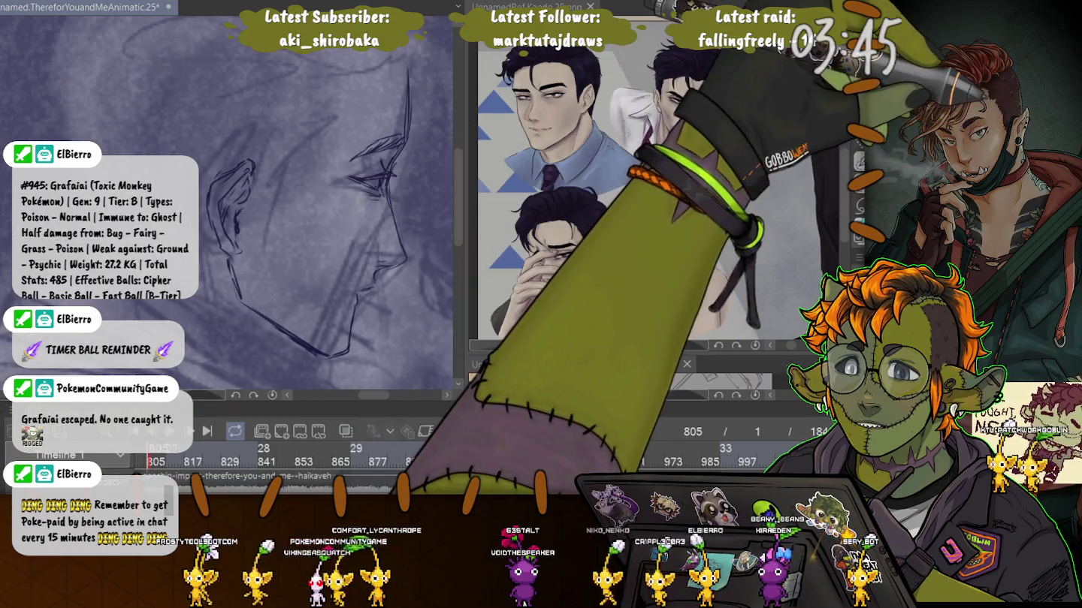
Step: Lasso the ear, free-transform it with Ctrl+T, commit, and deselect
left_click_drag(248, 123, 203, 240)
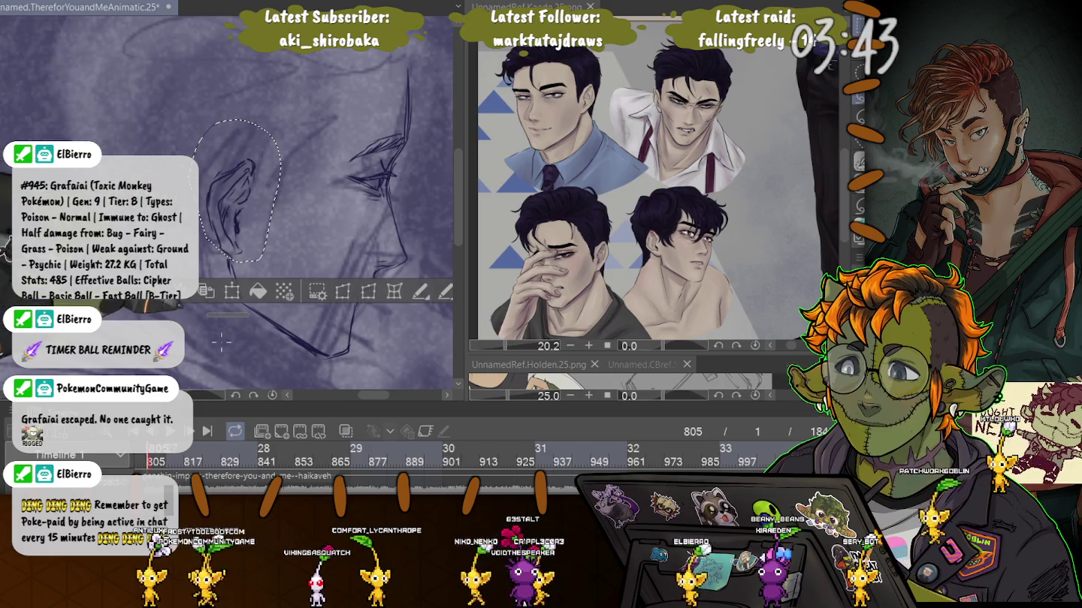
key("ctrl+t")
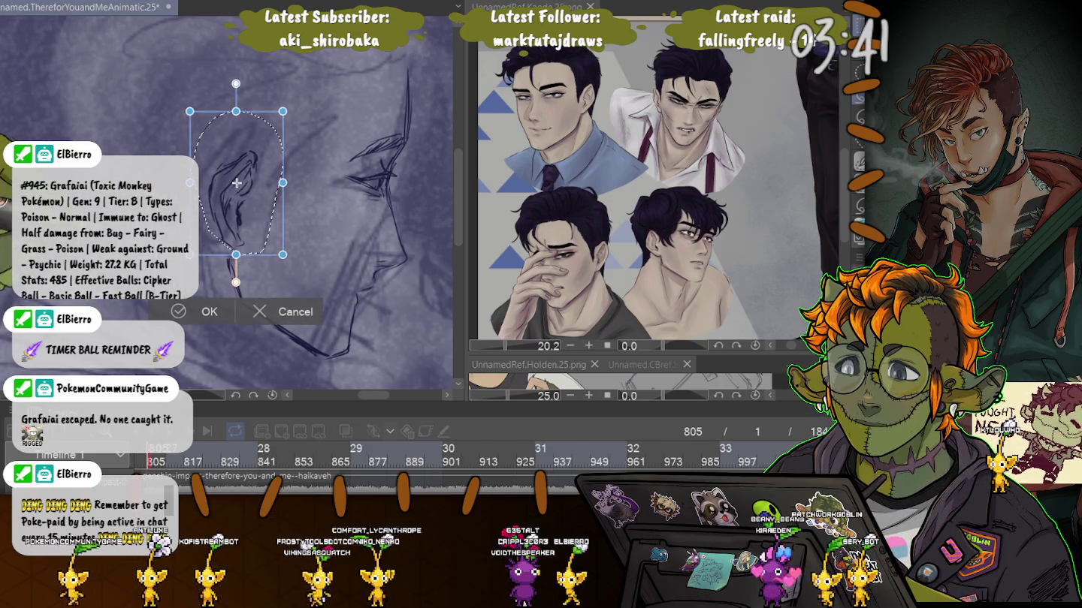
key("Return")
key("ctrl+d")
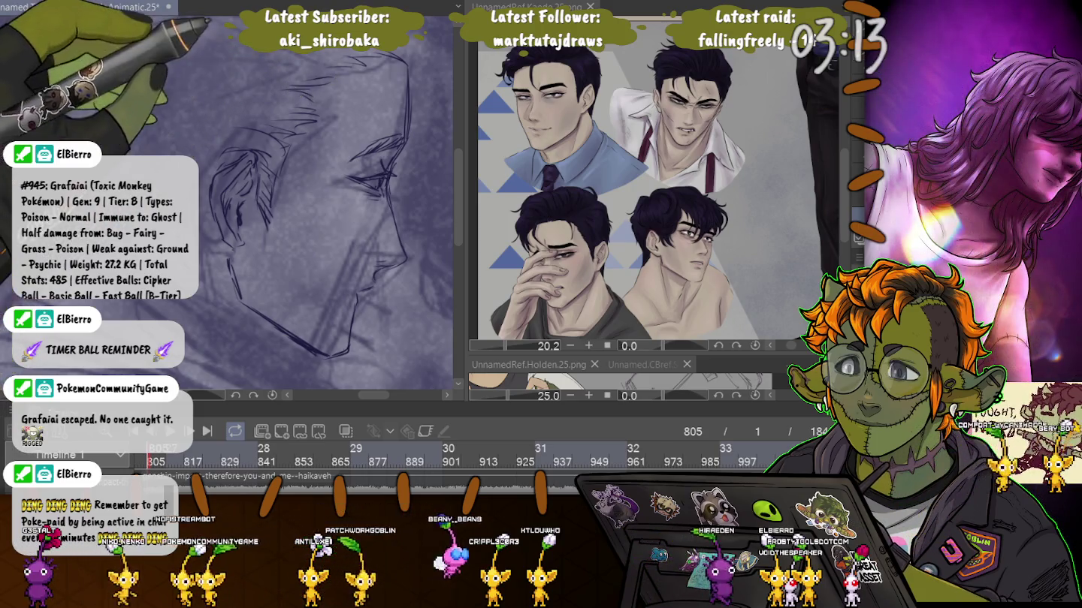
Step: Extend the hair curve across the top of the man's head, then recentre on the face
scroll(312, 96, "up", 2)
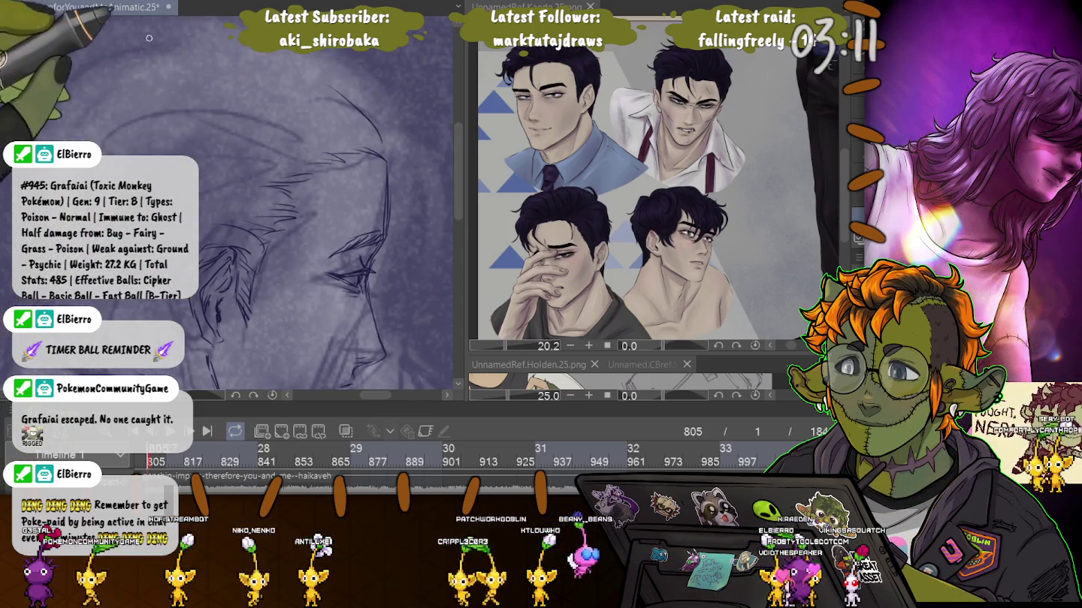
mouse_move(389, 121)
left_mouse_down()
mouse_move(287, 58)
mouse_move(126, 93)
left_mouse_up()
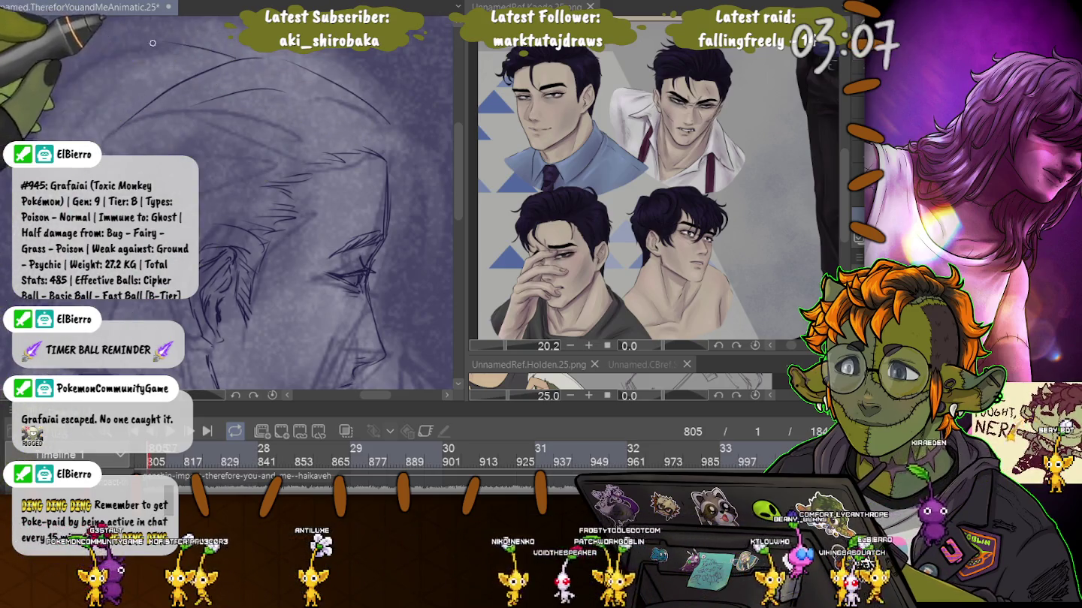
scroll(225, 54, "down", 2)
left_click_drag(297, 194, 387, 153)
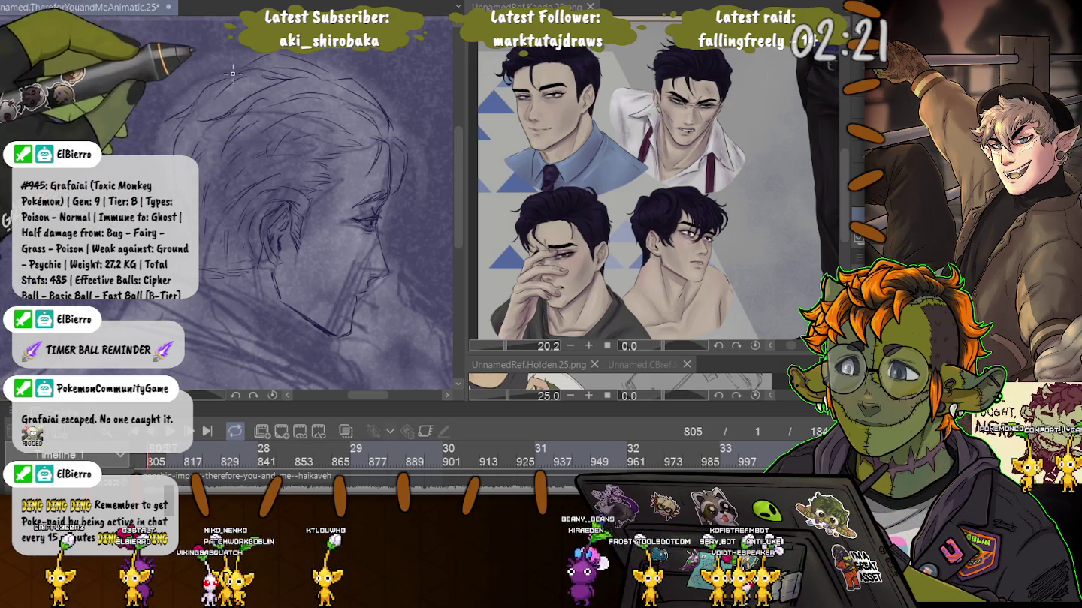
Step: Draw a line down the front of the neck and strokes for the neck and shoulder
left_click_drag(238, 71, 240, 16)
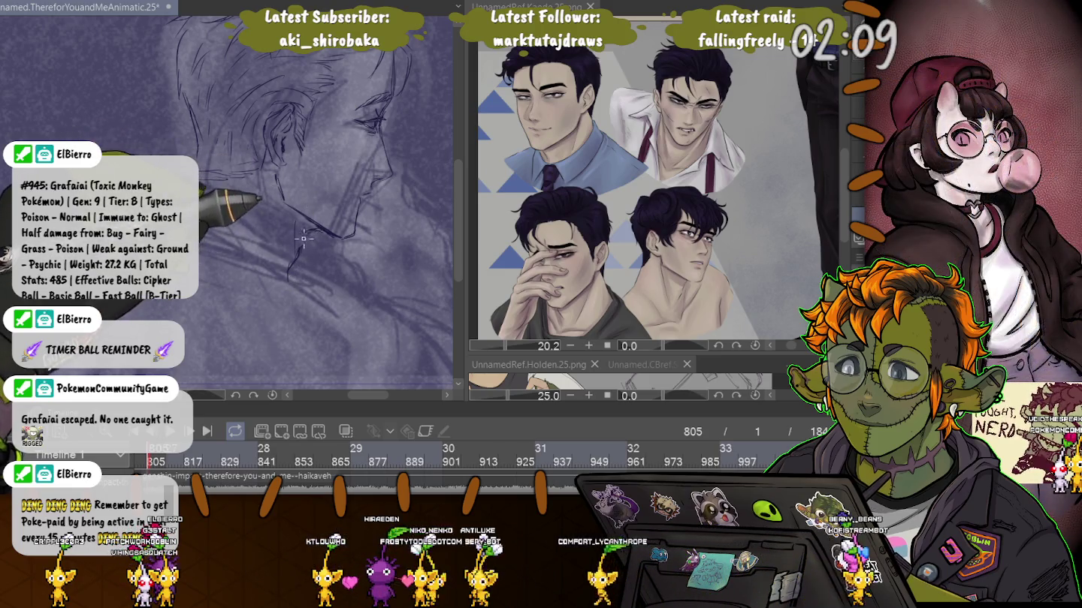
left_click_drag(285, 288, 290, 230)
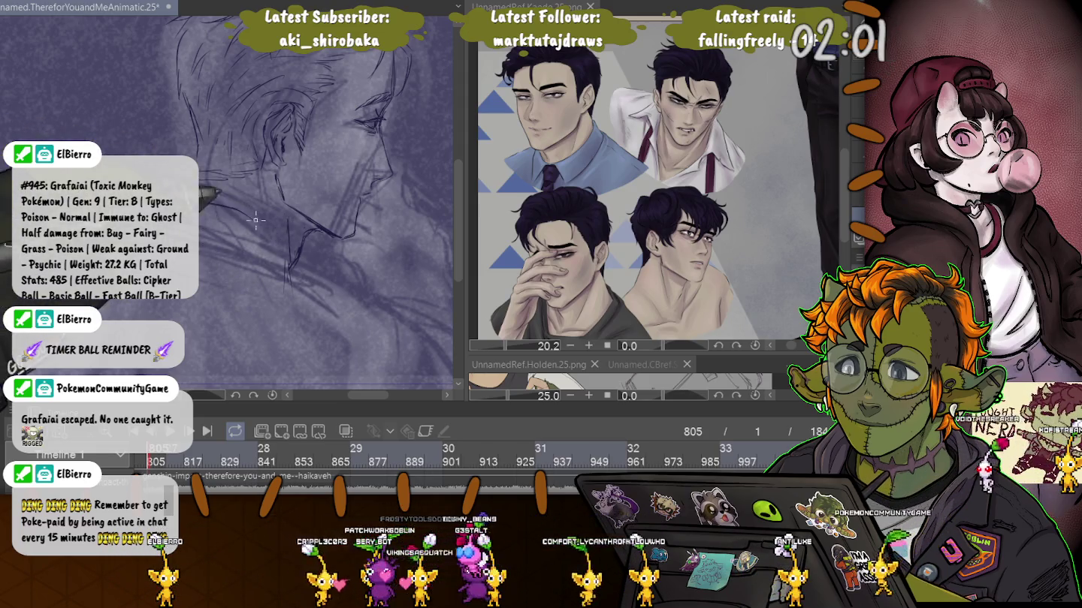
left_click_drag(265, 226, 307, 268)
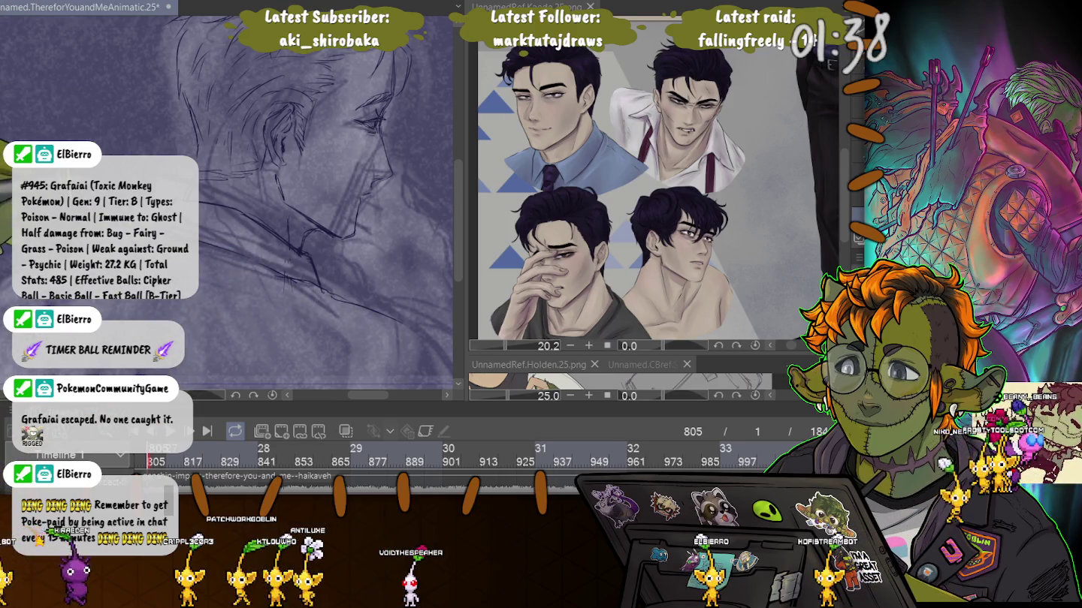
scroll(226, 203, "up", 2)
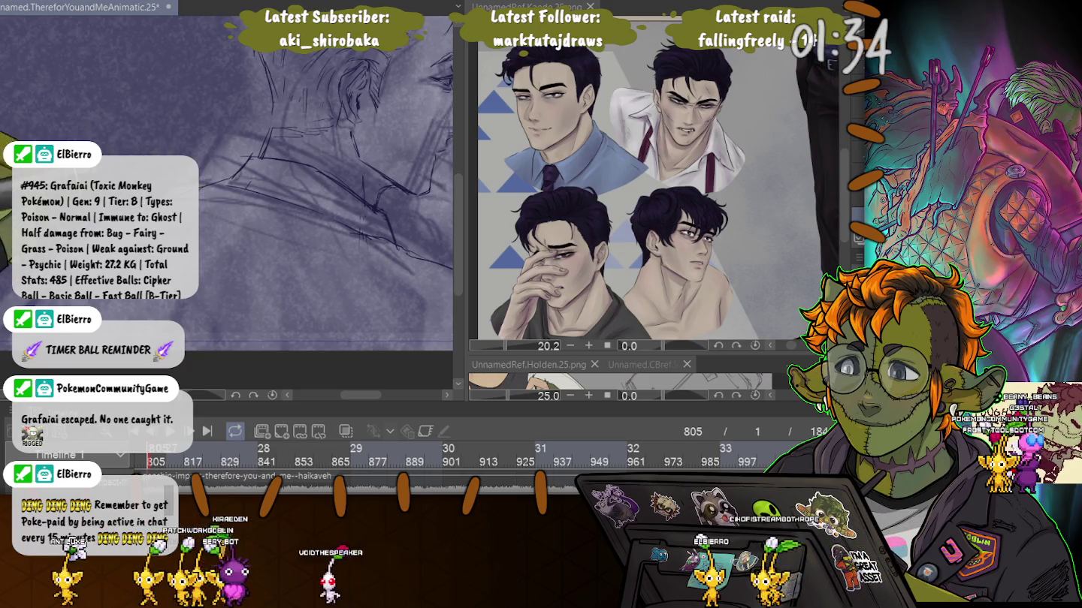
Step: Zoom in and out around the neck and collar area of the sketch
scroll(74, 128, "down", 2)
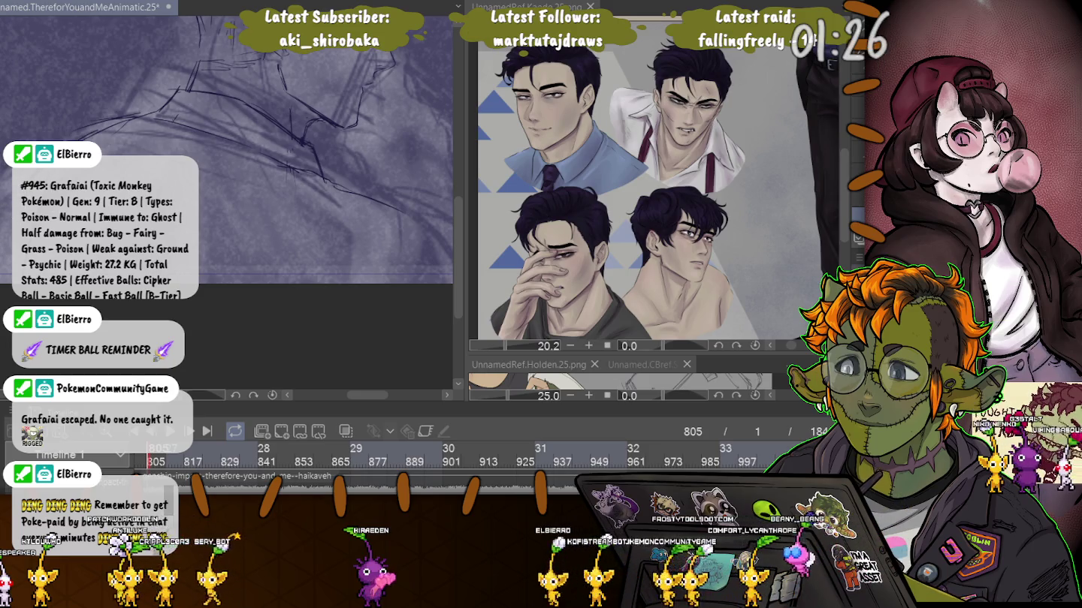
scroll(255, 173, "up", 2)
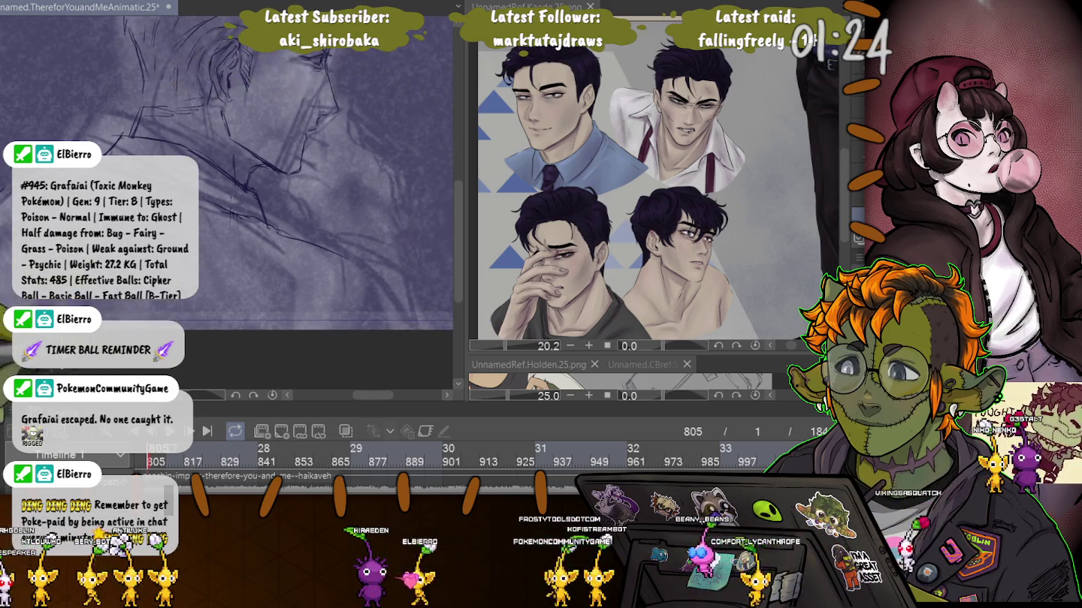
scroll(360, 262, "down", 1)
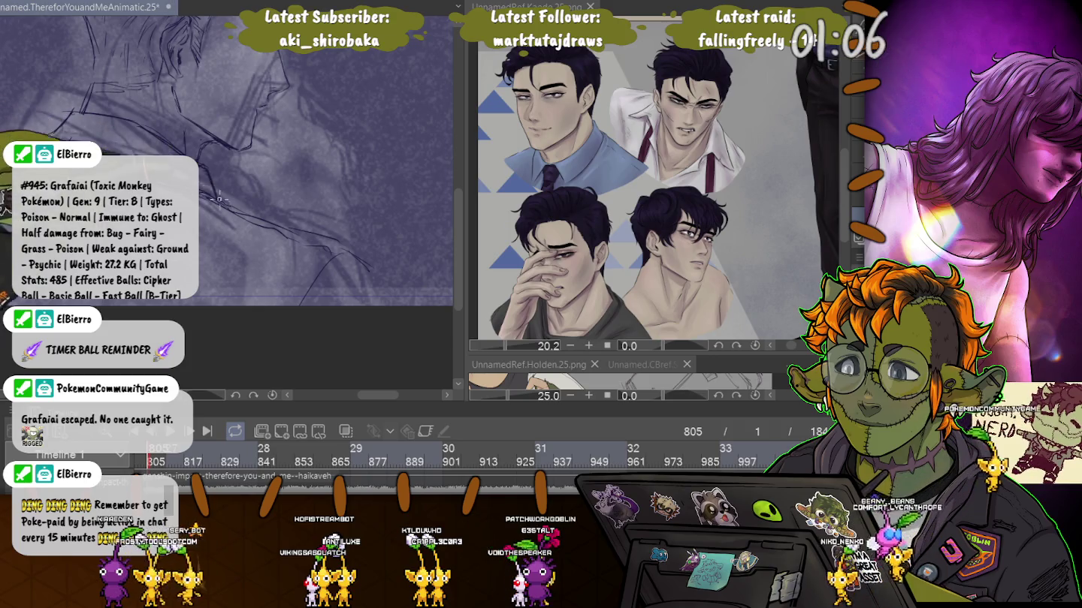
scroll(222, 201, "down", 2)
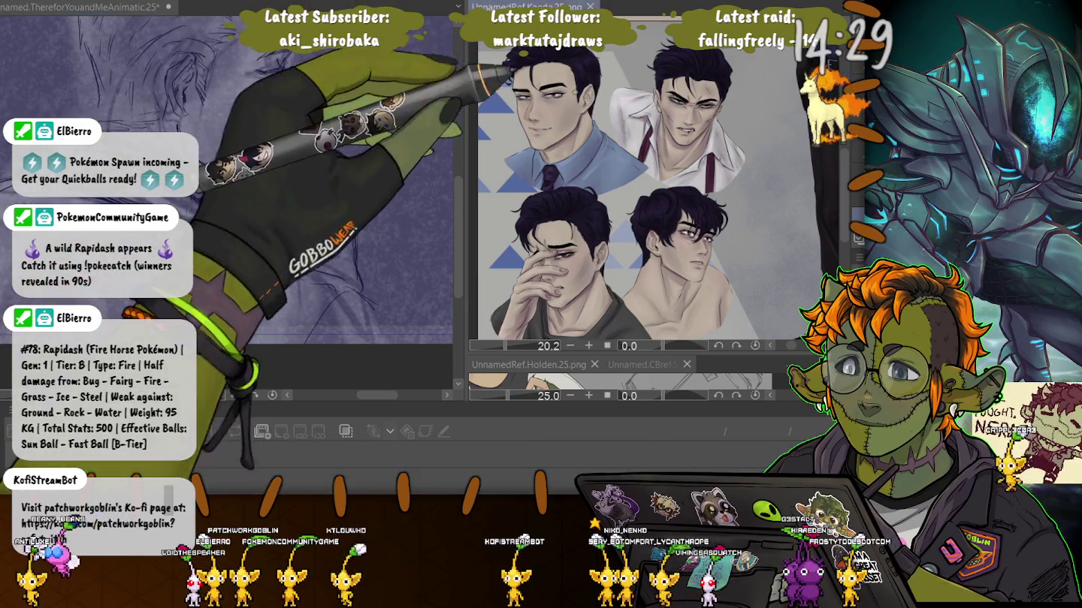
Step: Zoom into the reference sheet to show the watch and phone
scroll(598, 250, "up", 5)
scroll(598, 250, "up", 1)
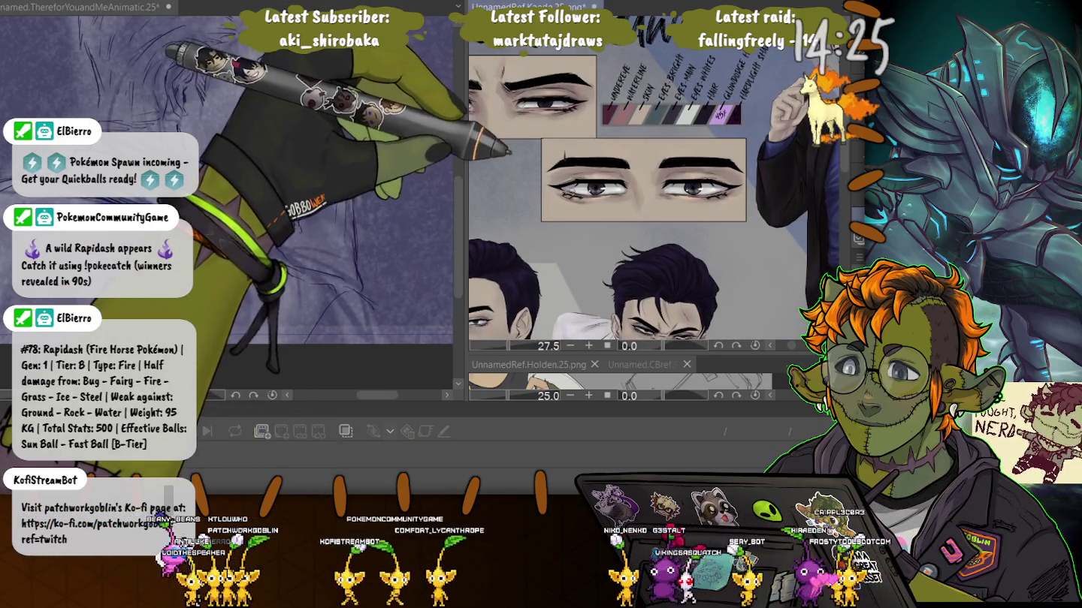
scroll(572, 223, "down", 2)
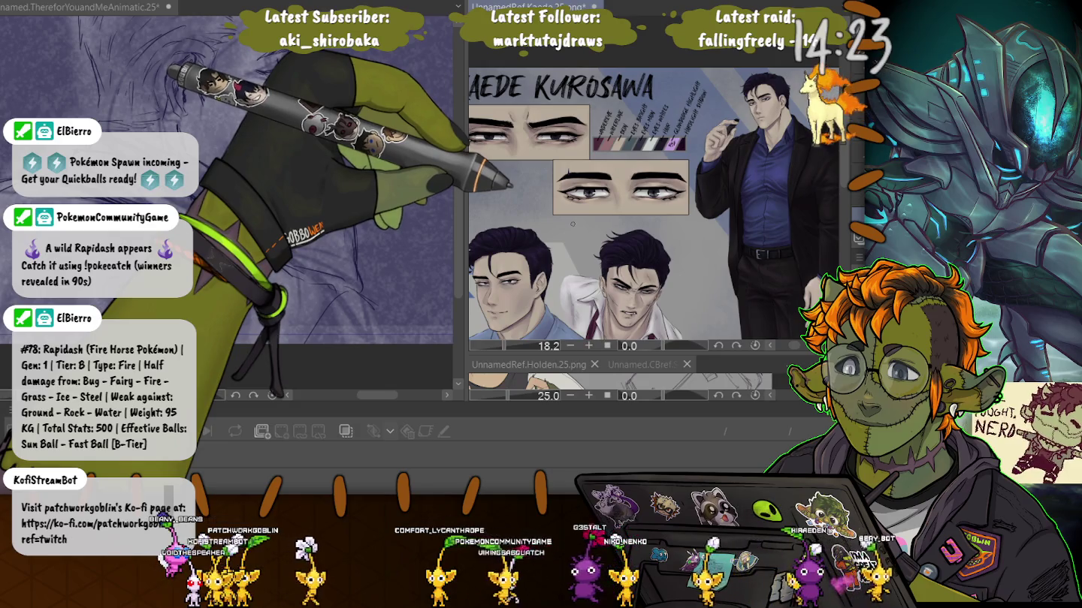
scroll(594, 212, "up", 2)
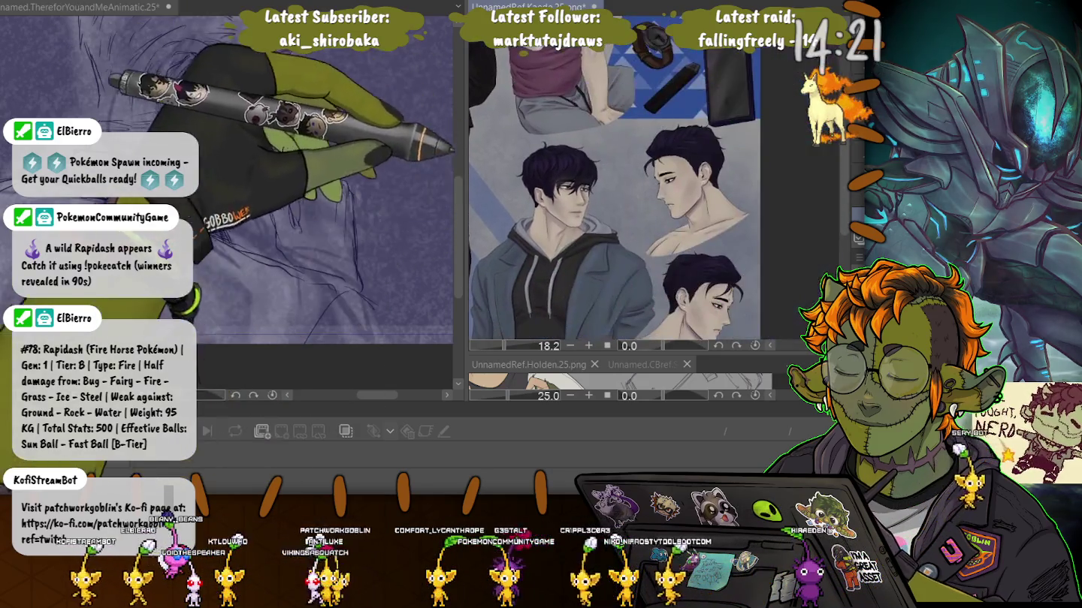
mouse_move(628, 286)
left_mouse_down()
mouse_move(628, 202)
mouse_move(661, 294)
left_mouse_up()
scroll(628, 201, "up", 1)
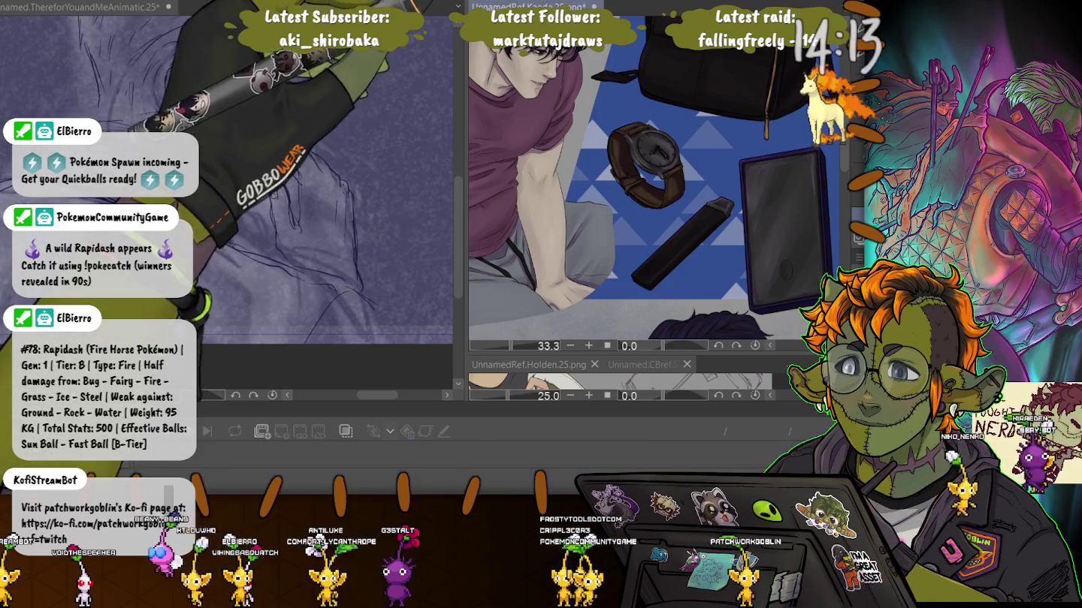
Step: Pan the reference over the dark-jacketed figure's face, legs and shoes, ending on both men's faces
left_click_drag(540, 188, 721, 226)
mouse_move(601, 112)
left_mouse_down()
mouse_move(616, 301)
mouse_move(645, 120)
left_mouse_up()
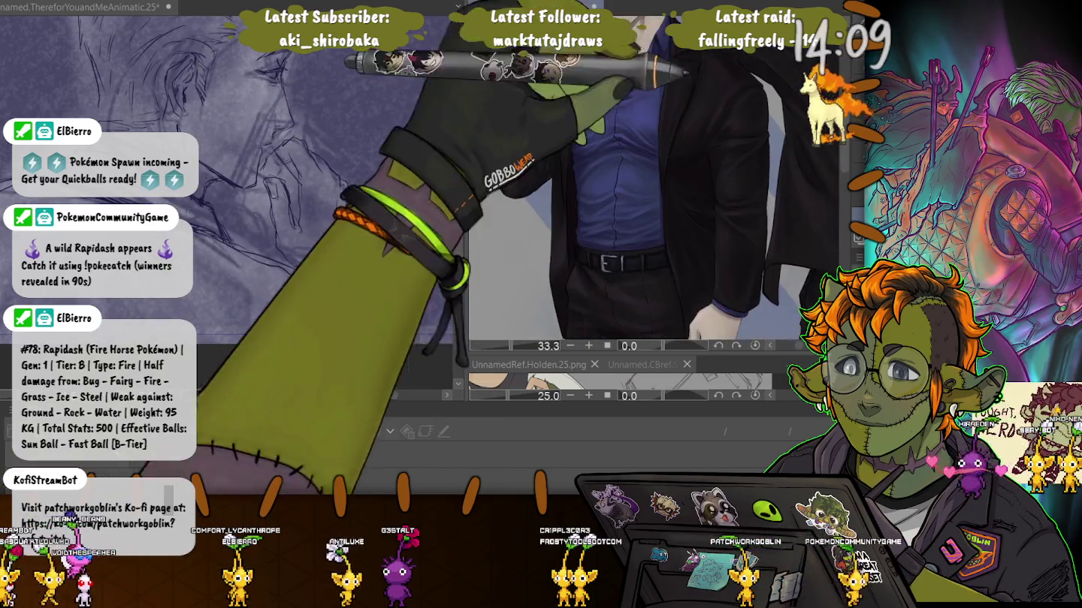
left_click_drag(653, 302, 652, 136)
left_click_drag(654, 286, 632, 166)
left_click_drag(654, 301, 653, 121)
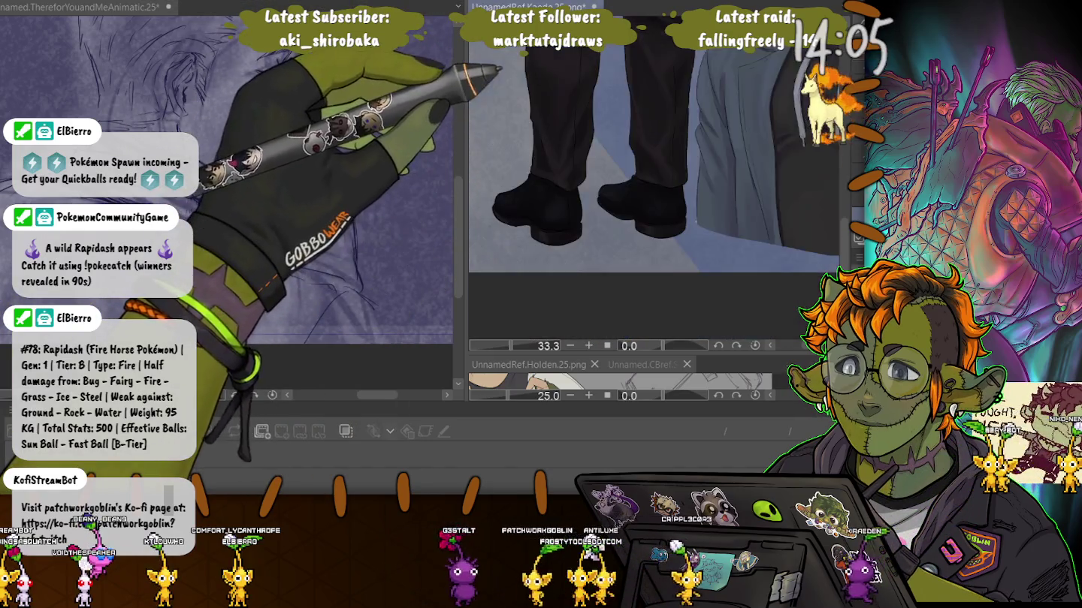
left_click_drag(653, 225, 579, 195)
mouse_move(654, 121)
left_mouse_down()
mouse_move(653, 301)
mouse_move(653, 136)
mouse_move(619, 275)
left_mouse_up()
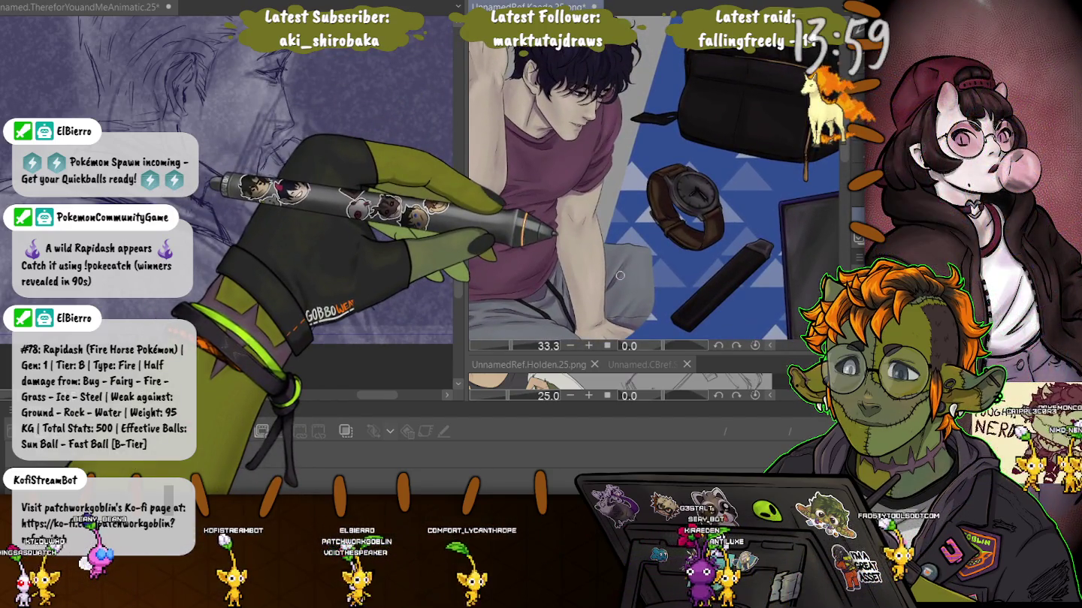
left_click(353, 277)
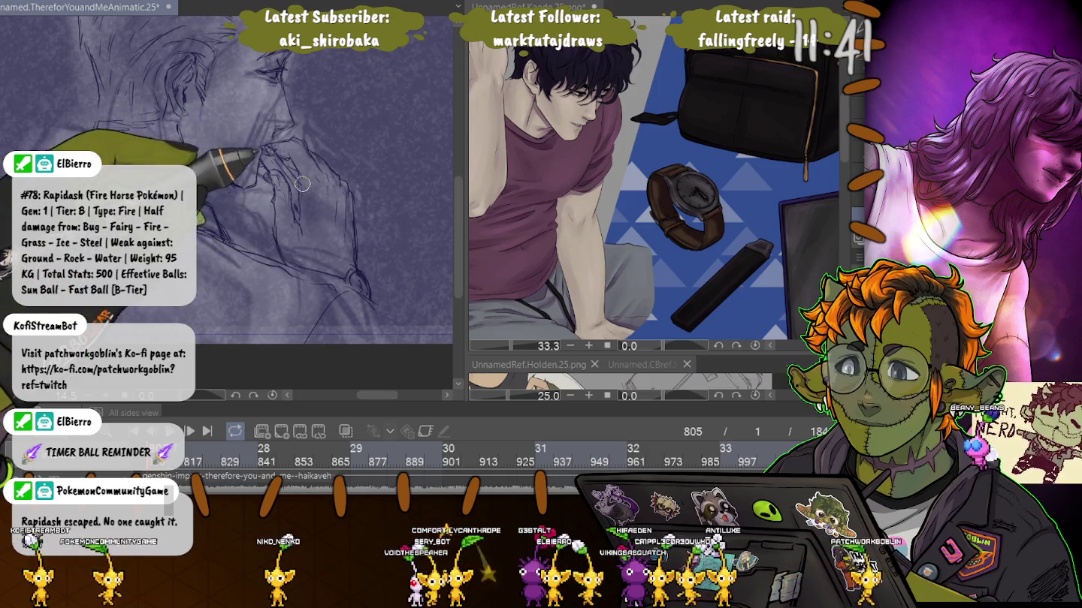
Step: Lasso-select the hand at the man's mouth and start transforming it
left_click_drag(179, 135, 253, 203)
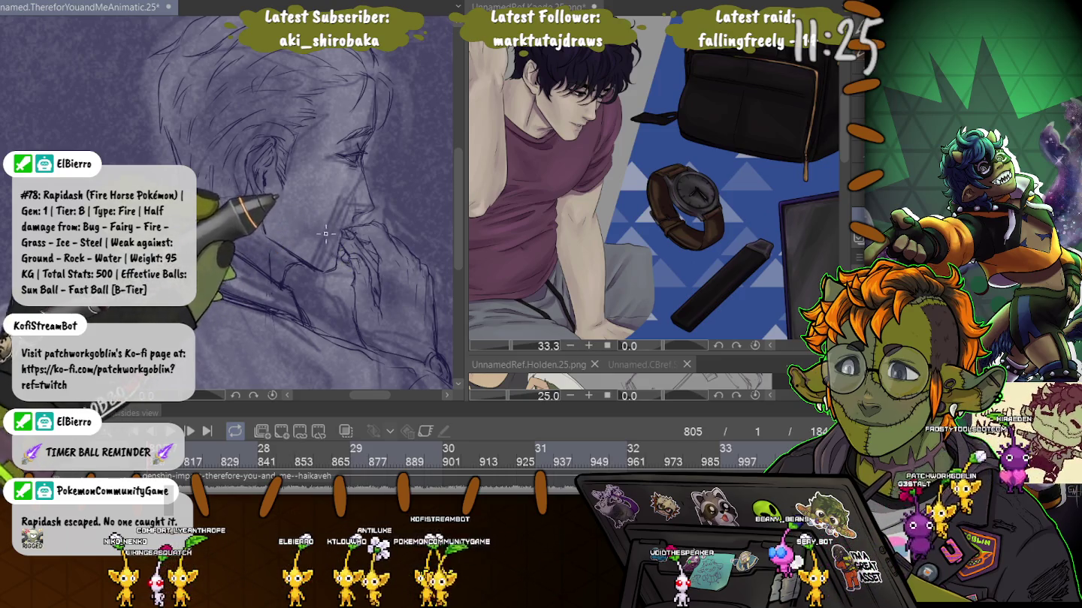
scroll(227, 195, "down", 1)
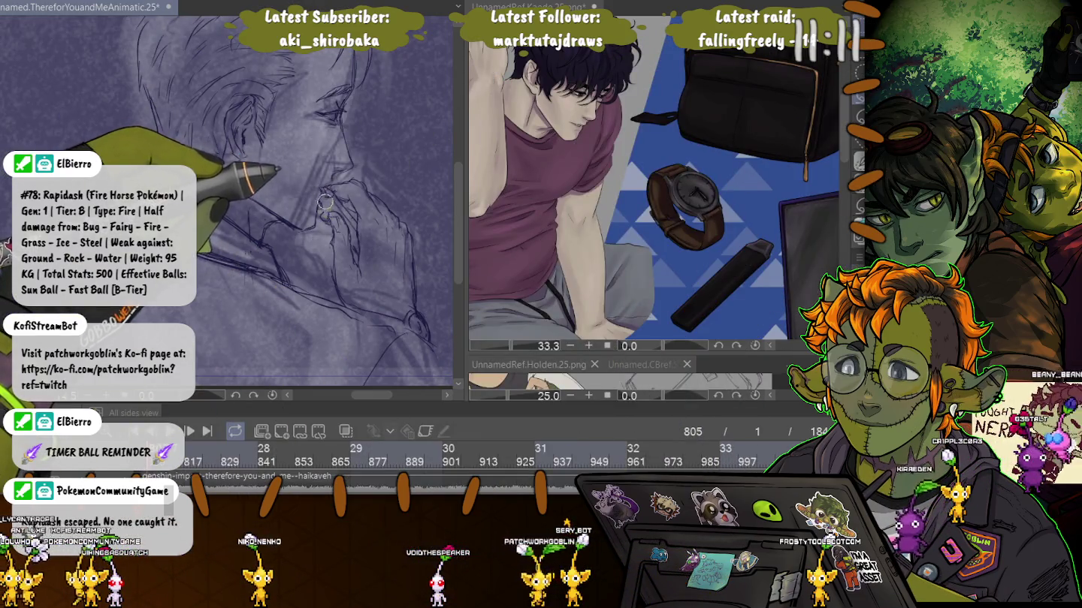
mouse_move(325, 204)
left_mouse_down()
mouse_move(348, 229)
mouse_move(326, 260)
mouse_move(324, 214)
left_mouse_up()
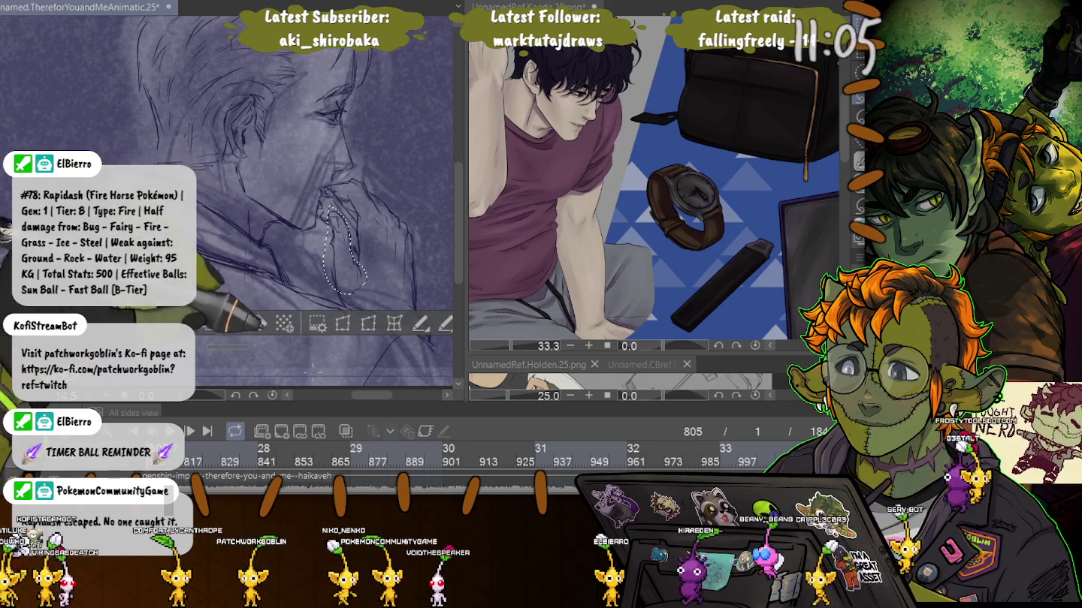
left_click(231, 323)
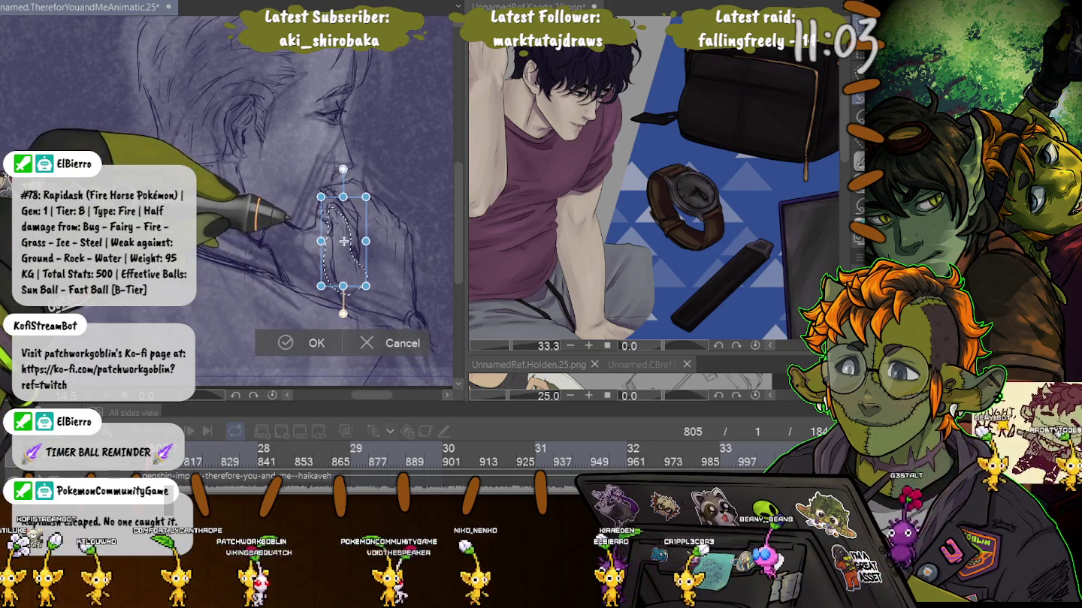
Step: Nudge the hand slightly left and up, confirm the position, and deselect
left_click_drag(344, 240, 336, 244)
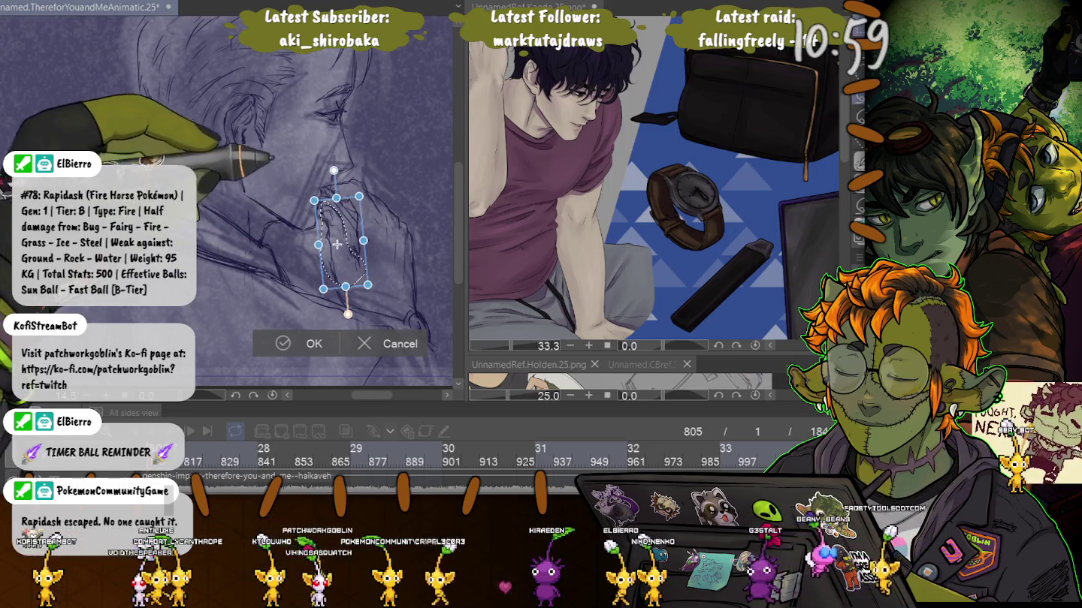
left_click_drag(338, 246, 338, 245)
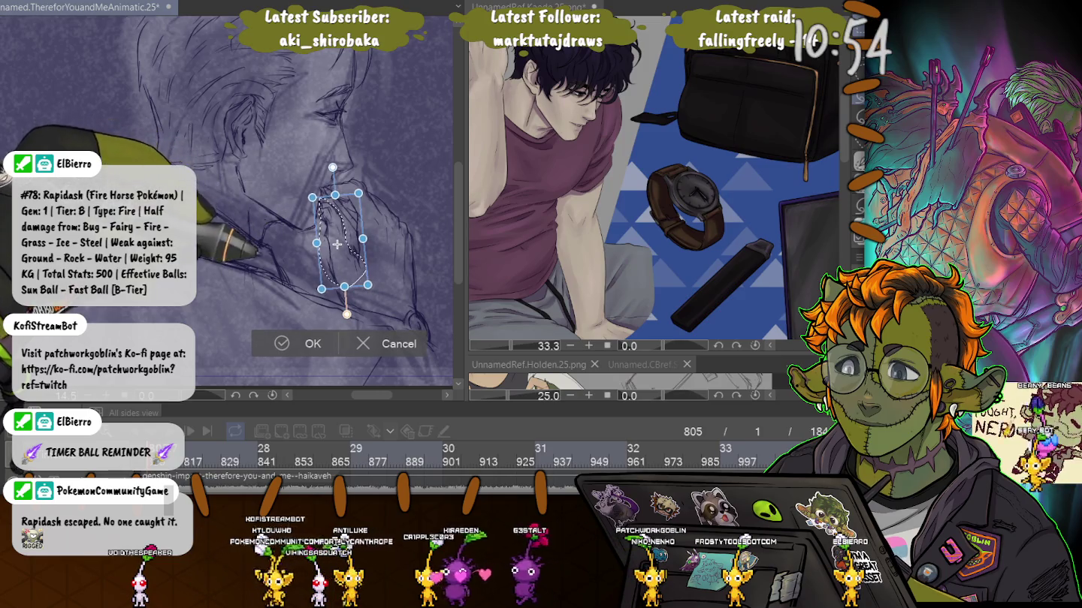
key("Return")
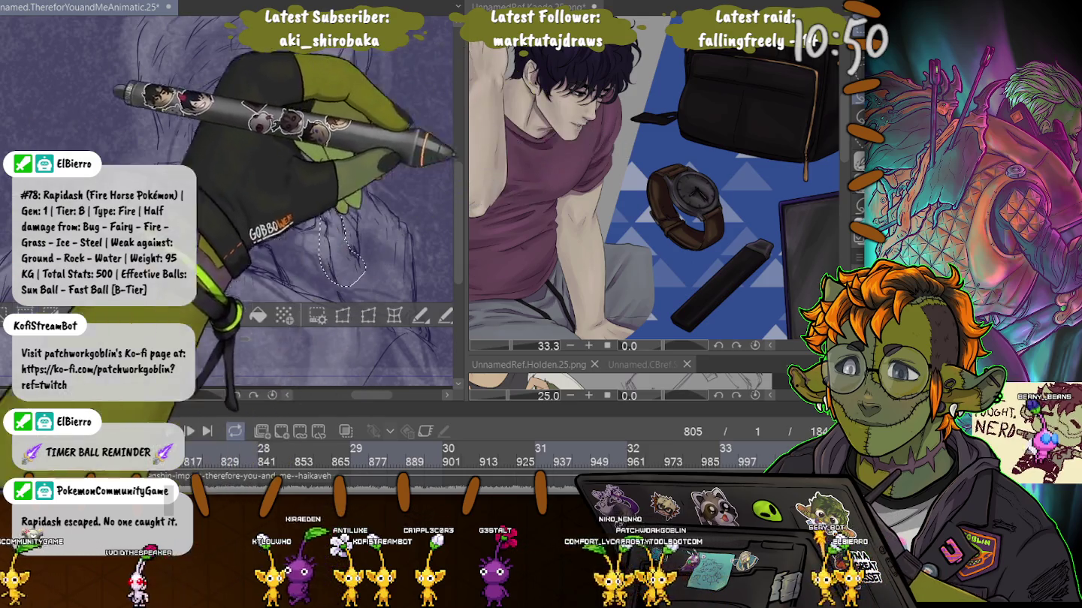
key("ctrl+d")
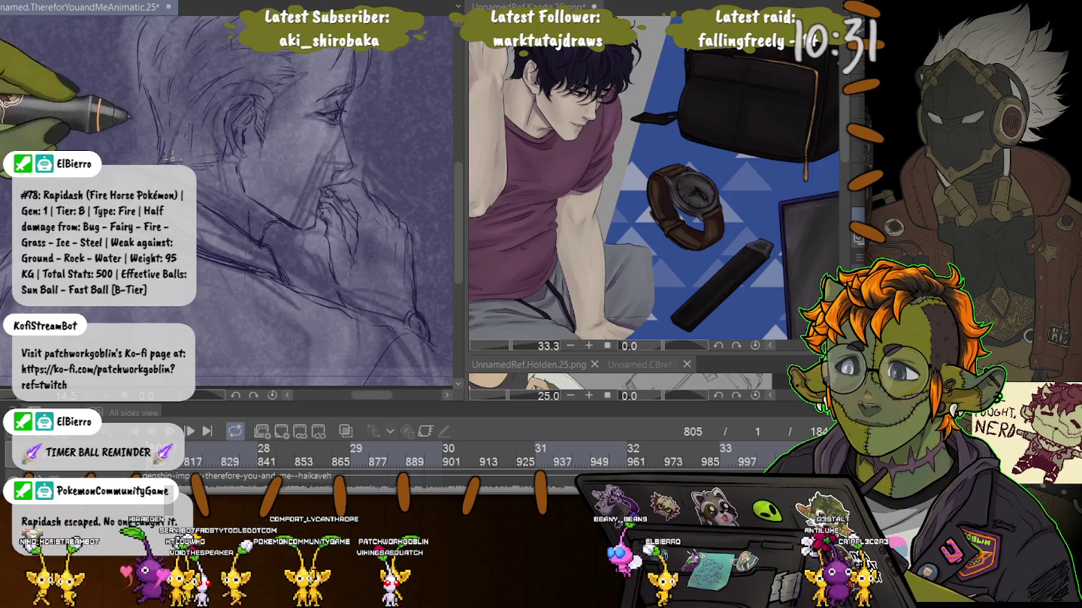
Step: Pan the canvas to bring more of the man's head into view
left_click_drag(254, 81, 292, 175)
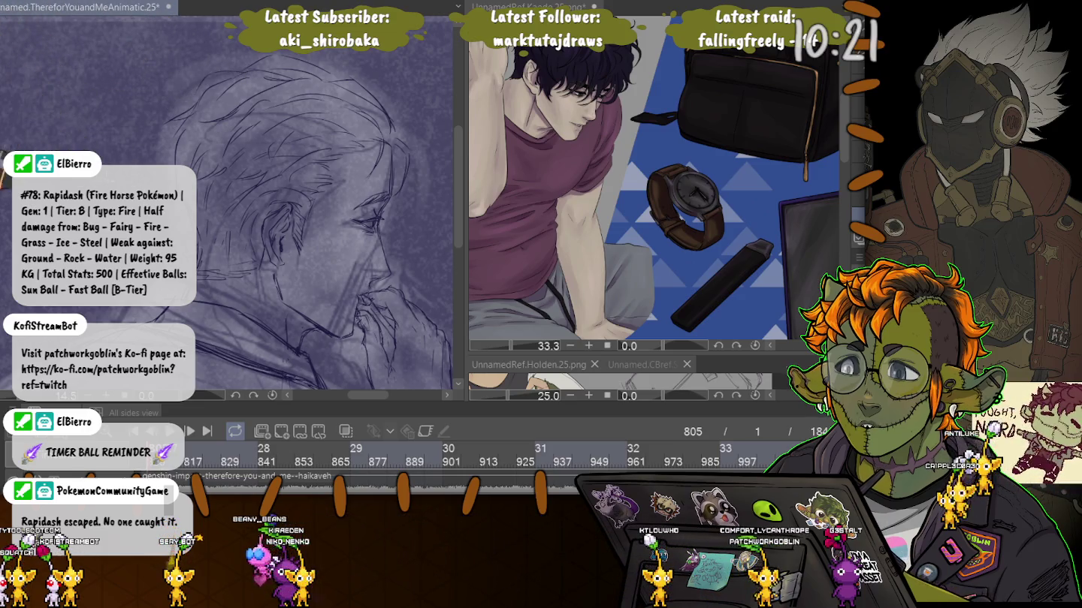
scroll(286, 203, "down", 3)
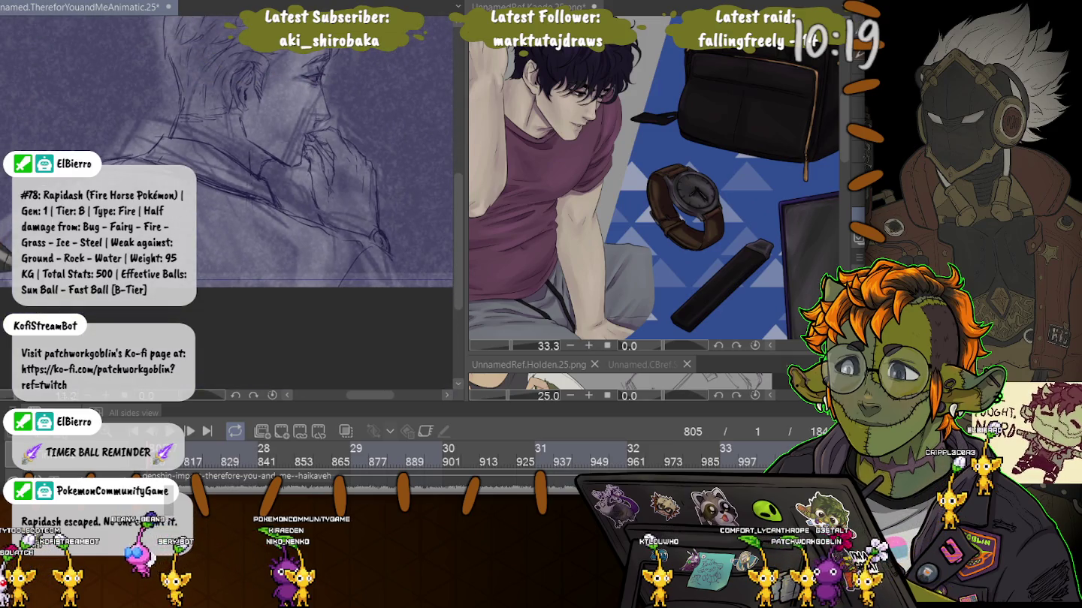
scroll(205, 164, "up", 2)
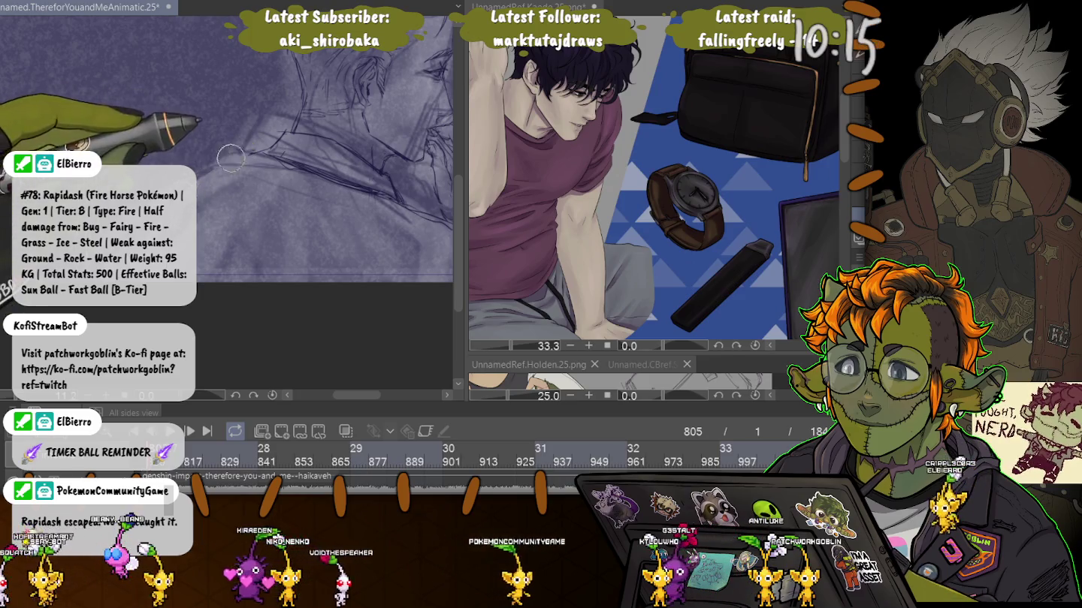
scroll(323, 150, "down", 2)
scroll(386, 180, "up", 1)
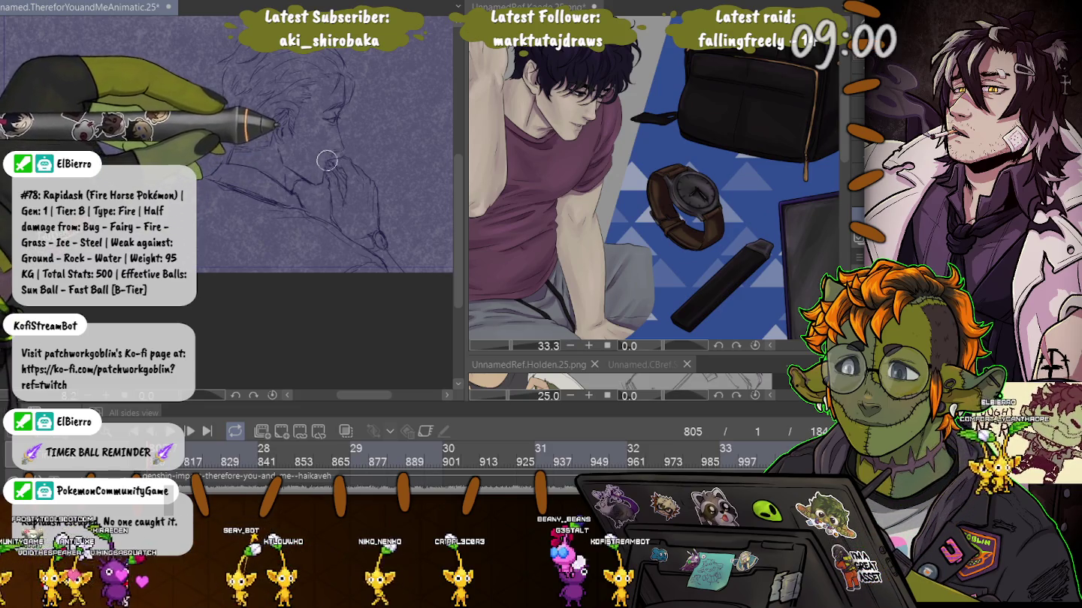
scroll(324, 159, "up", 2)
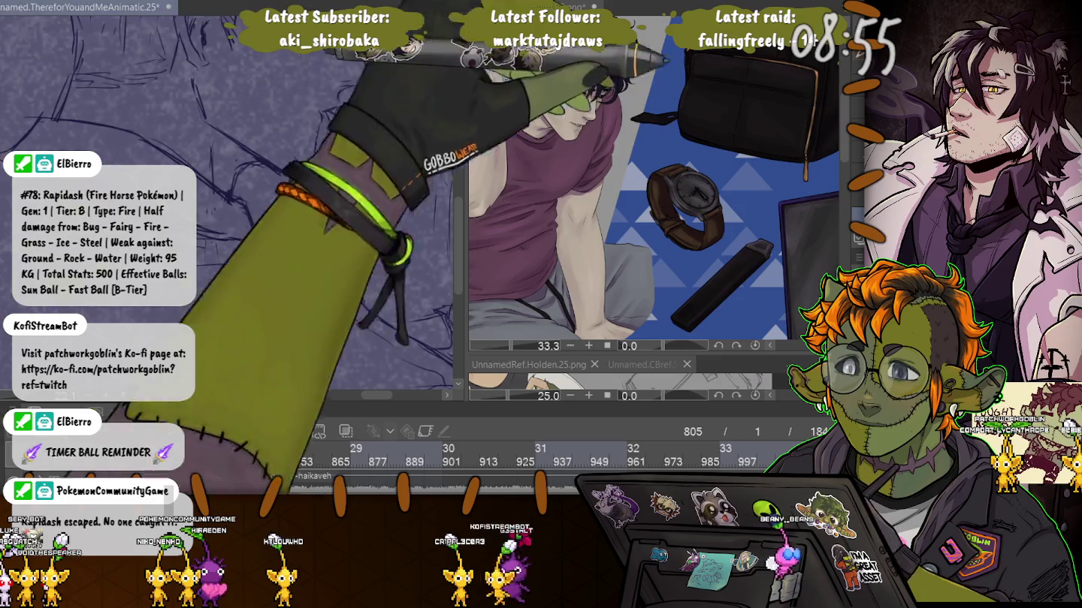
mouse_move(320, 109)
left_mouse_down()
mouse_move(314, 184)
mouse_move(274, 174)
left_mouse_up()
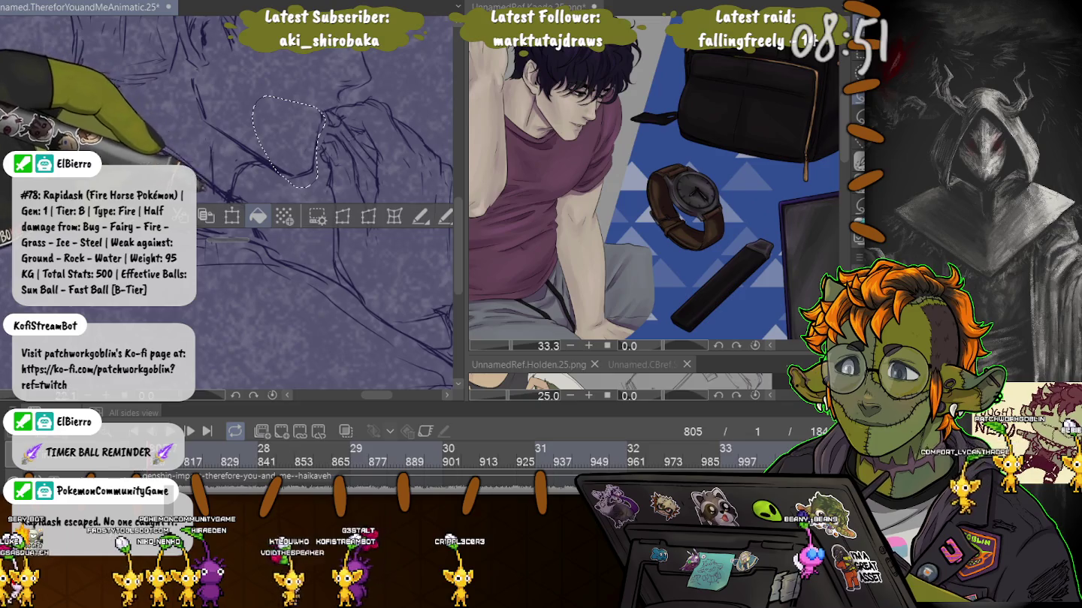
key("ctrl+t")
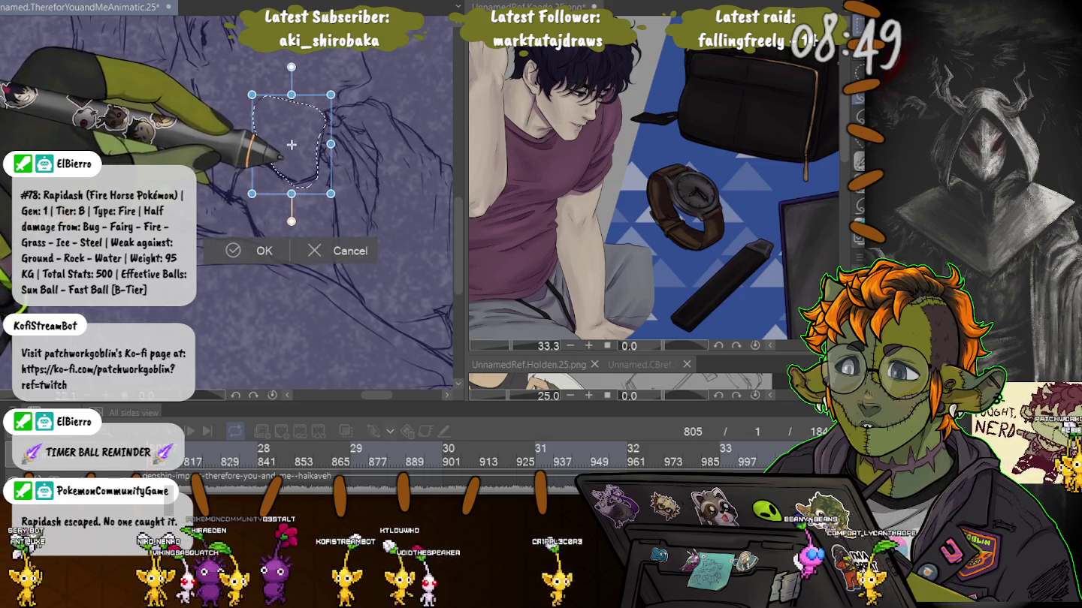
key("Return")
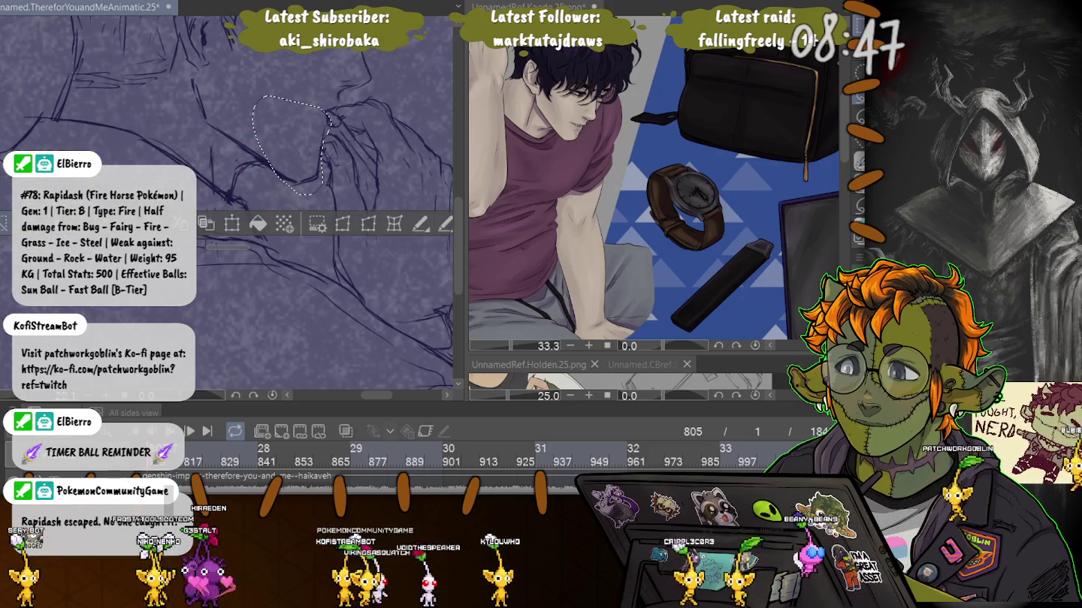
key("ctrl+minus")
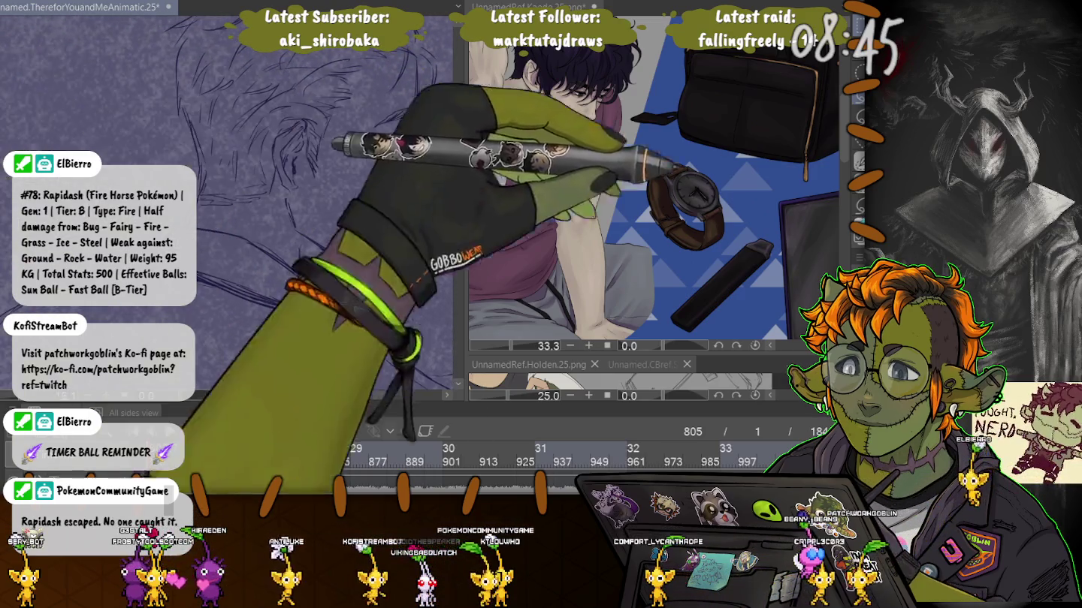
scroll(327, 227, "up", 1)
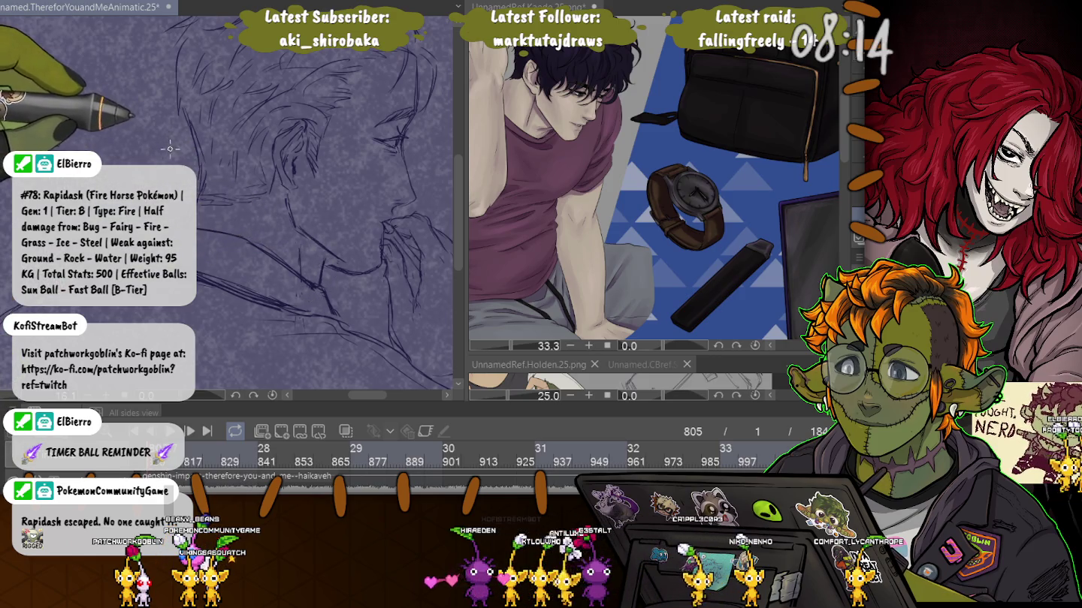
Step: Draw trial ear-to-jaw and ear-to-hairline lines, delete them, then lasso the hand at the mouth
mouse_move(338, 188)
left_mouse_down()
mouse_move(320, 248)
mouse_move(301, 239)
left_mouse_up()
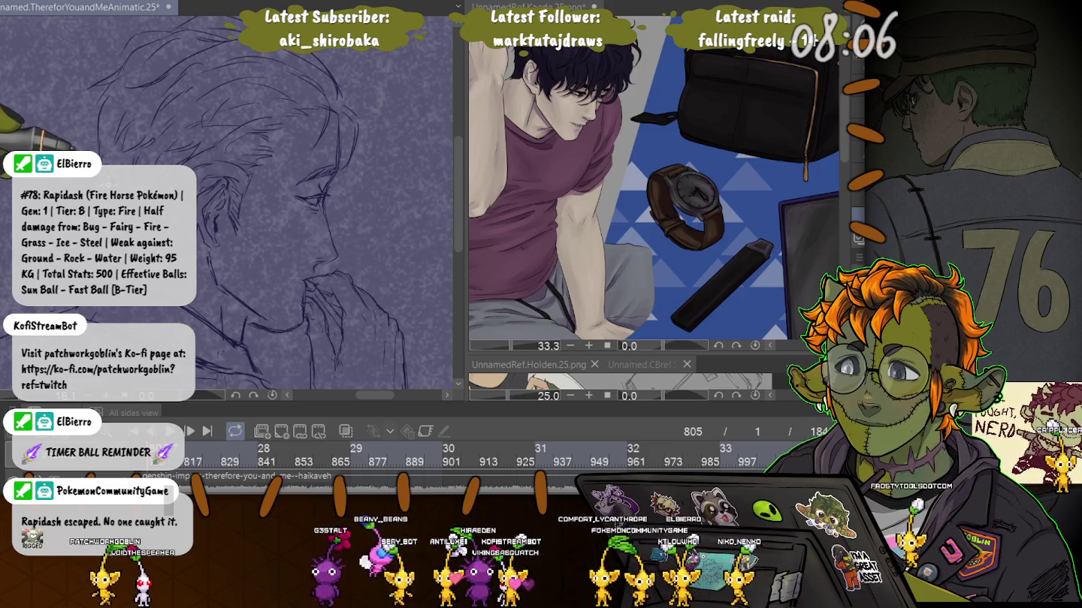
scroll(273, 272, "down", 2)
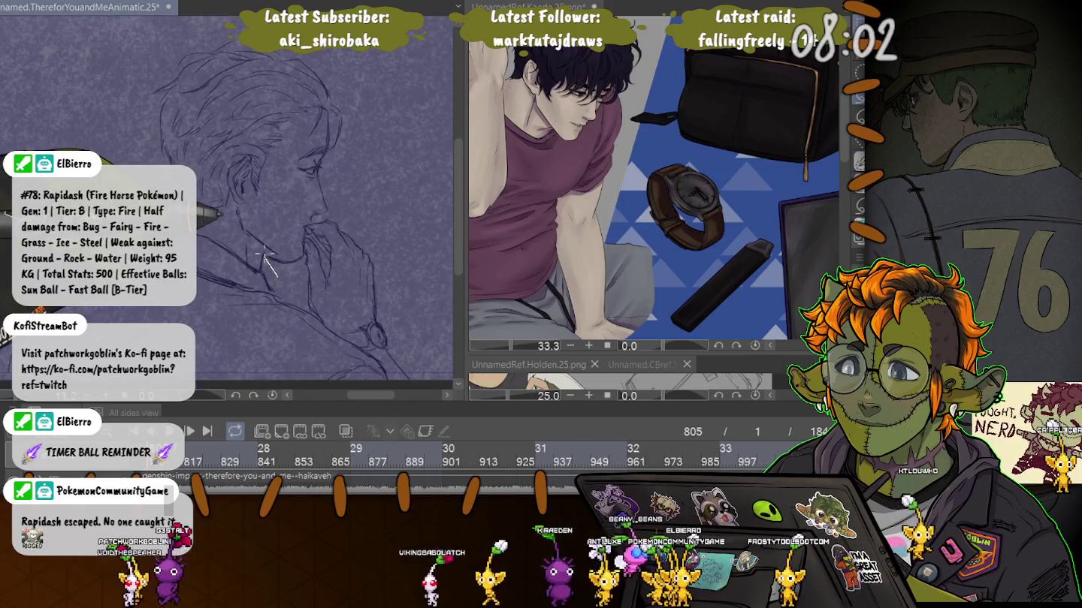
left_click_drag(234, 207, 276, 275)
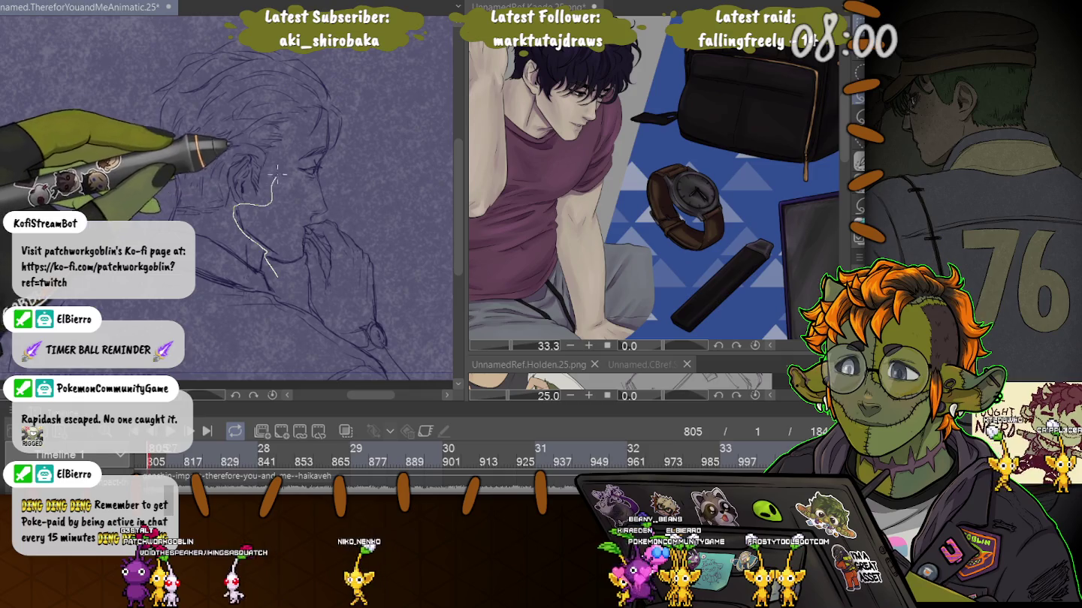
mouse_move(234, 209)
left_mouse_down()
mouse_move(323, 120)
mouse_move(338, 182)
left_mouse_up()
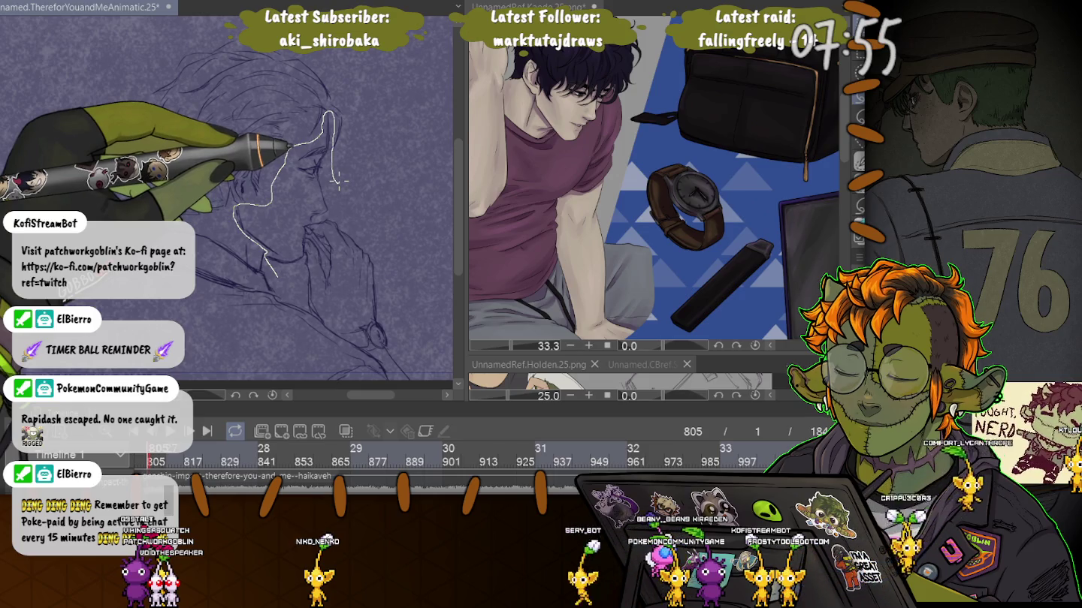
key("Delete")
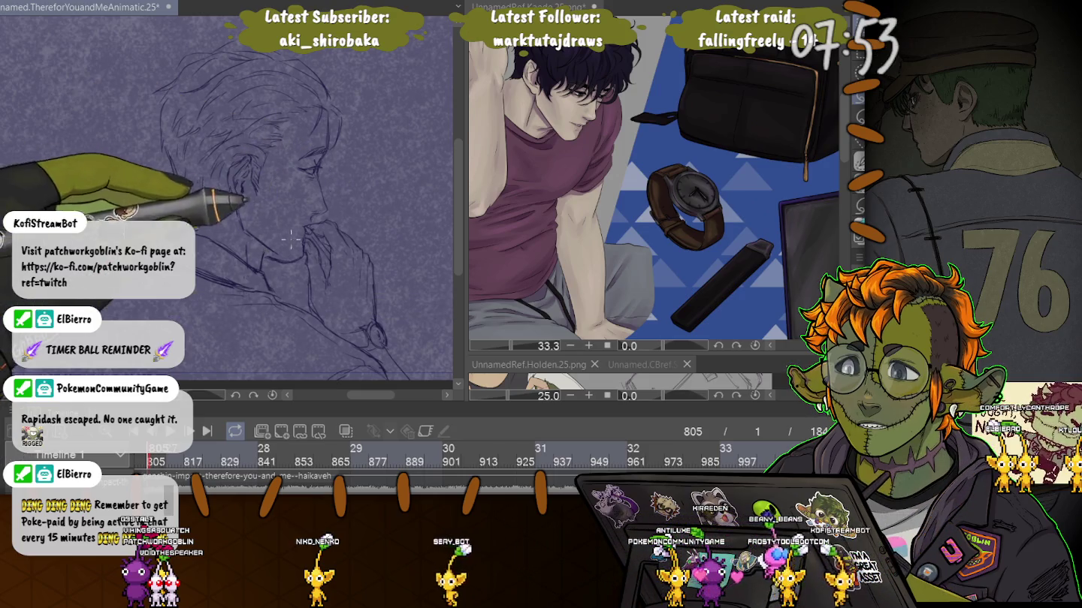
mouse_move(303, 259)
left_mouse_down()
mouse_move(315, 216)
mouse_move(347, 340)
mouse_move(304, 270)
left_mouse_up()
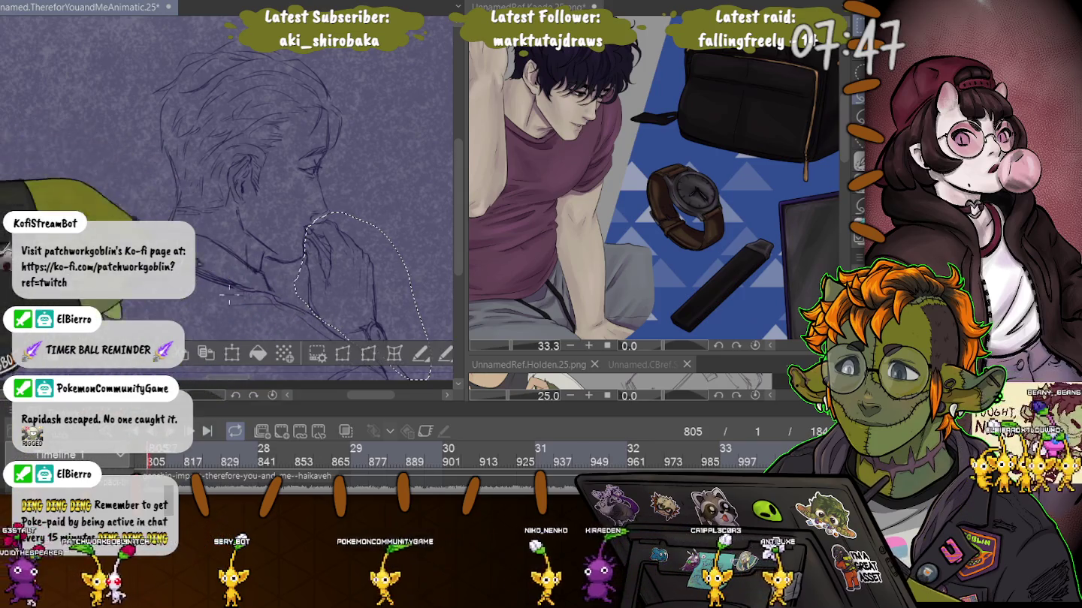
Step: Move the selected hand right, away from the face, apply it, and deselect
key("ctrl+t")
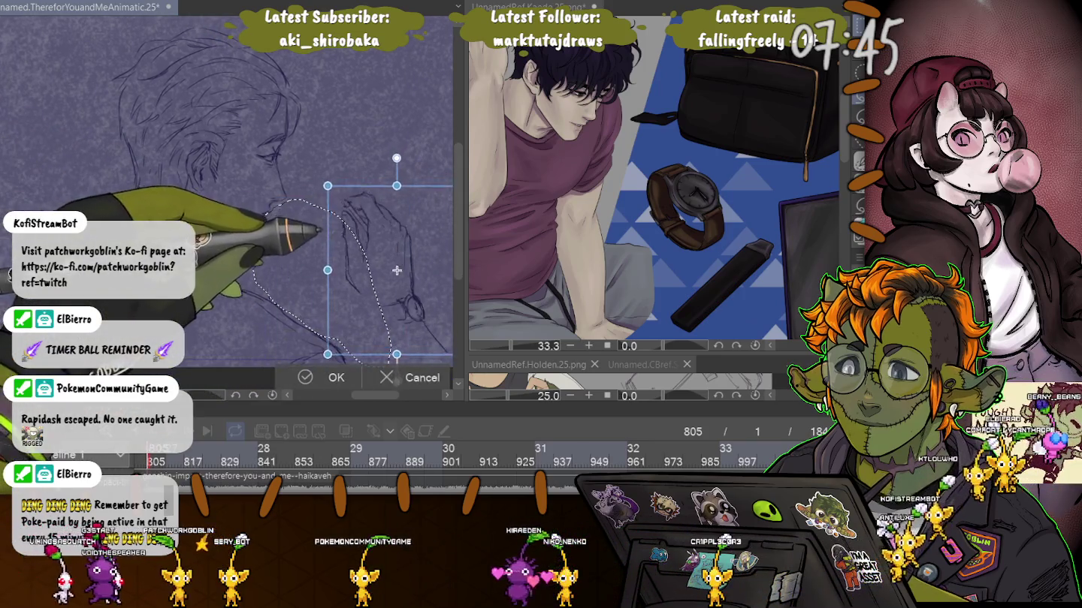
left_click_drag(327, 281, 394, 278)
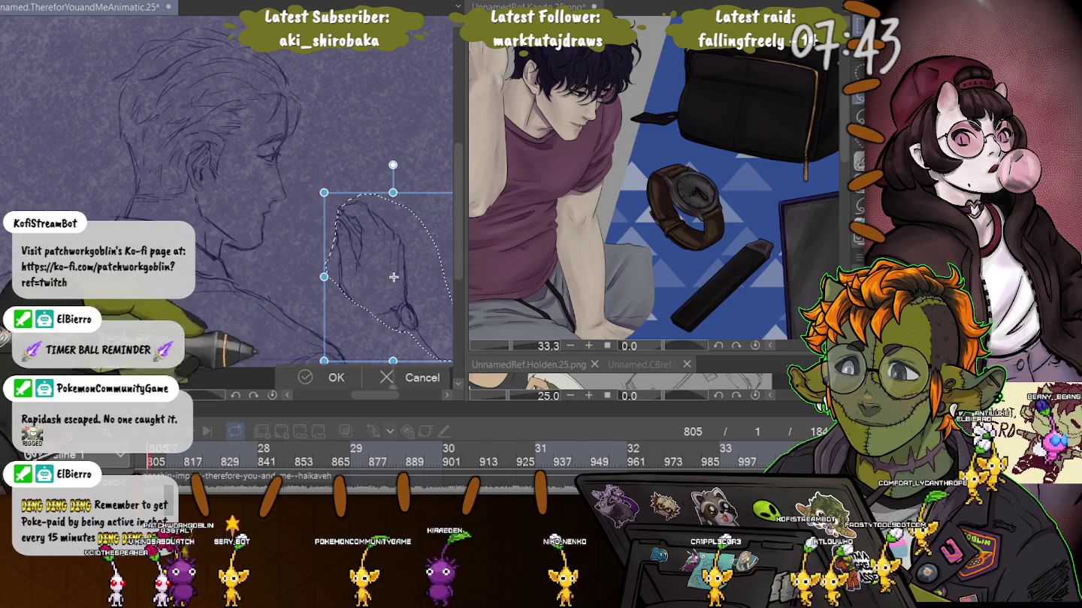
key("Return")
key("ctrl+d")
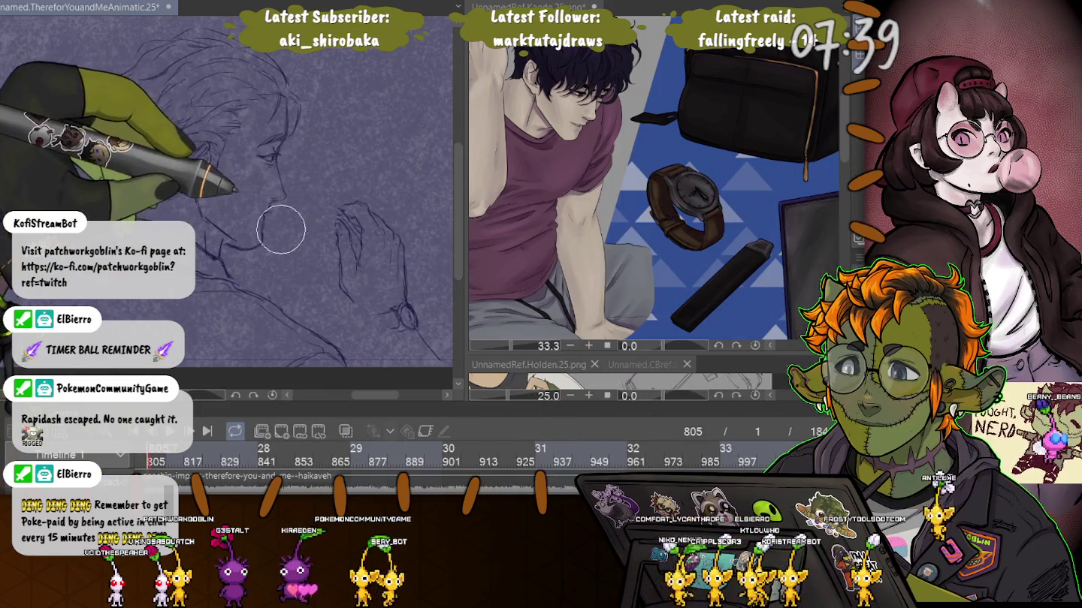
Step: Resize the brush and sketch fresh marks near the eyebrow
key("bracketleft")
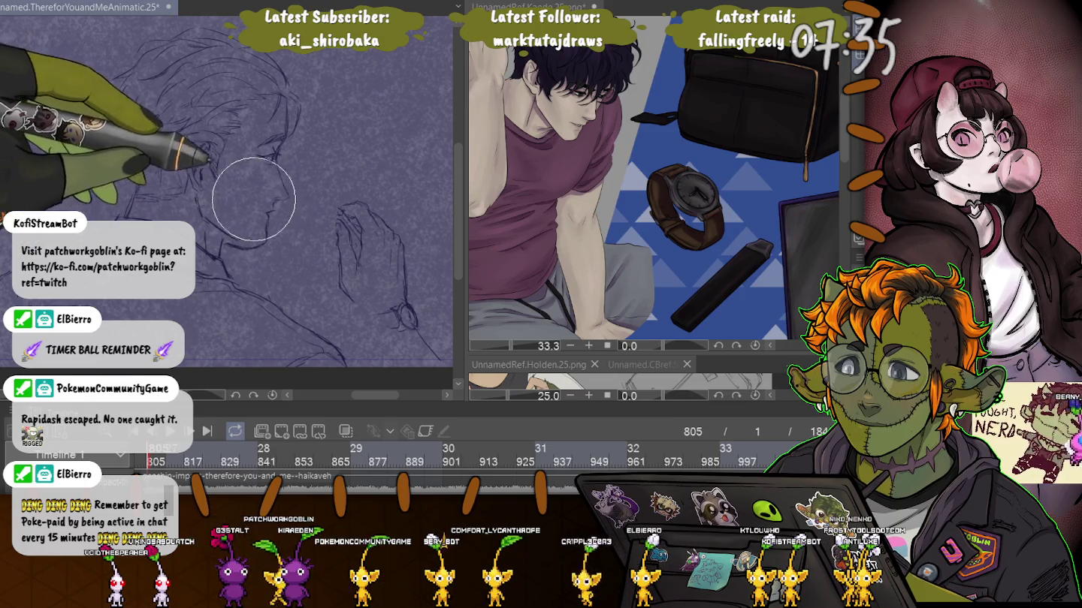
key("bracketright")
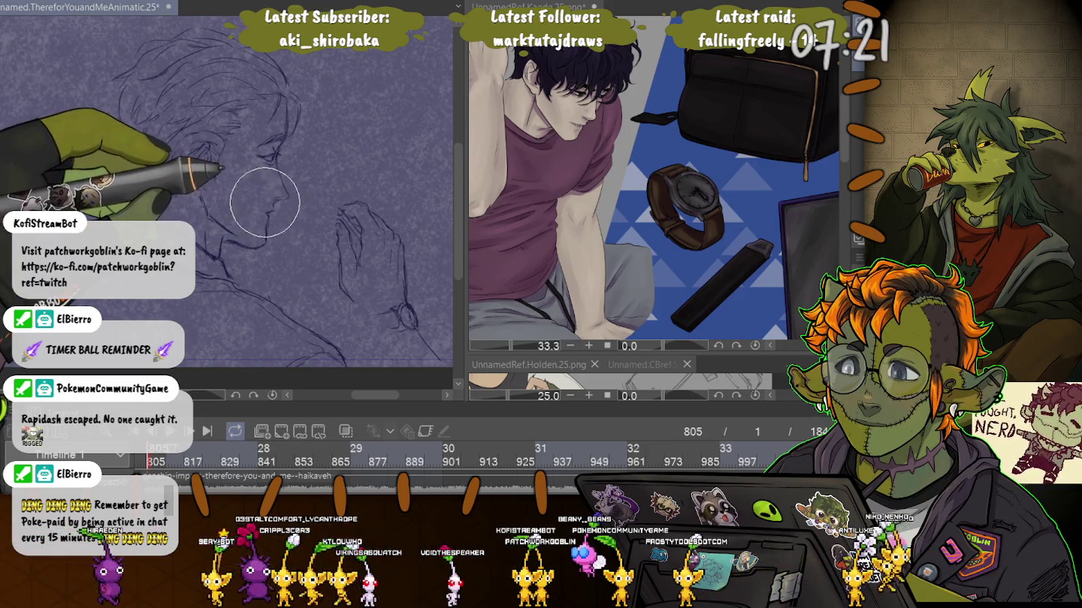
key("bracketright")
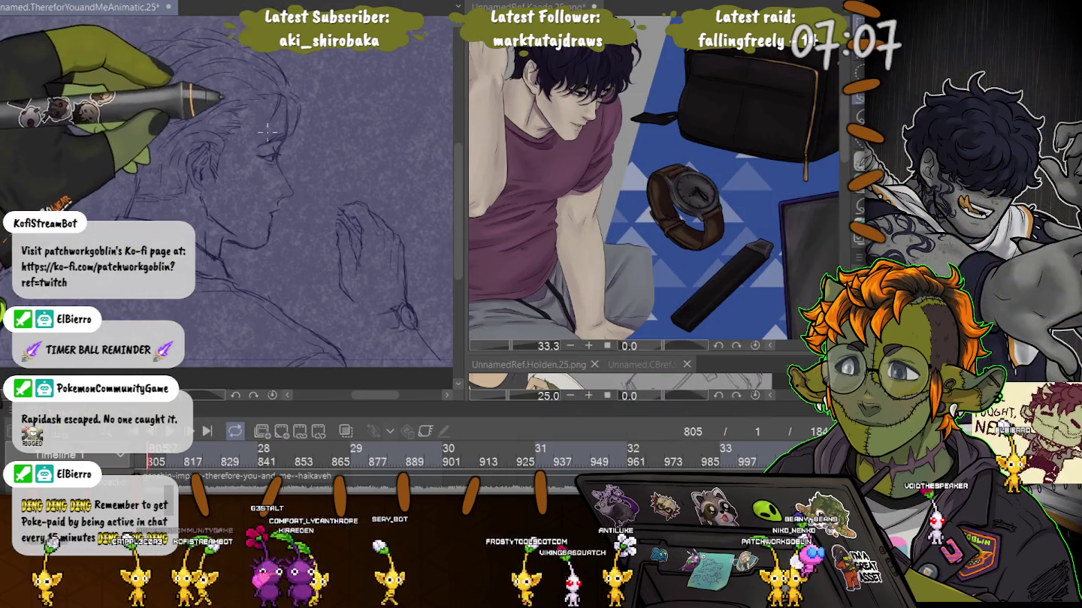
left_click_drag(267, 132, 282, 145)
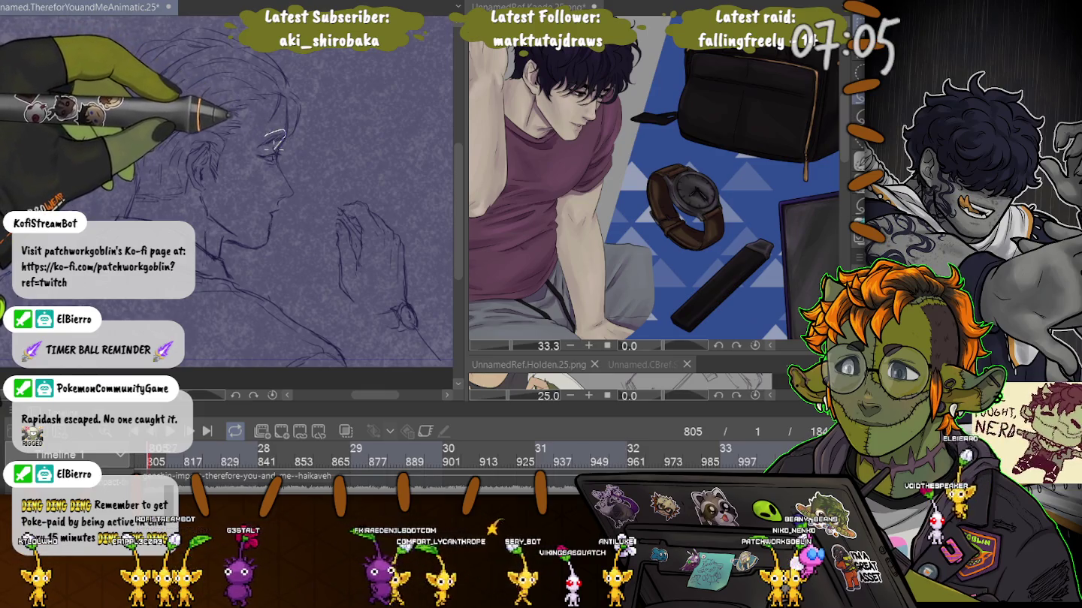
key("ctrl+t")
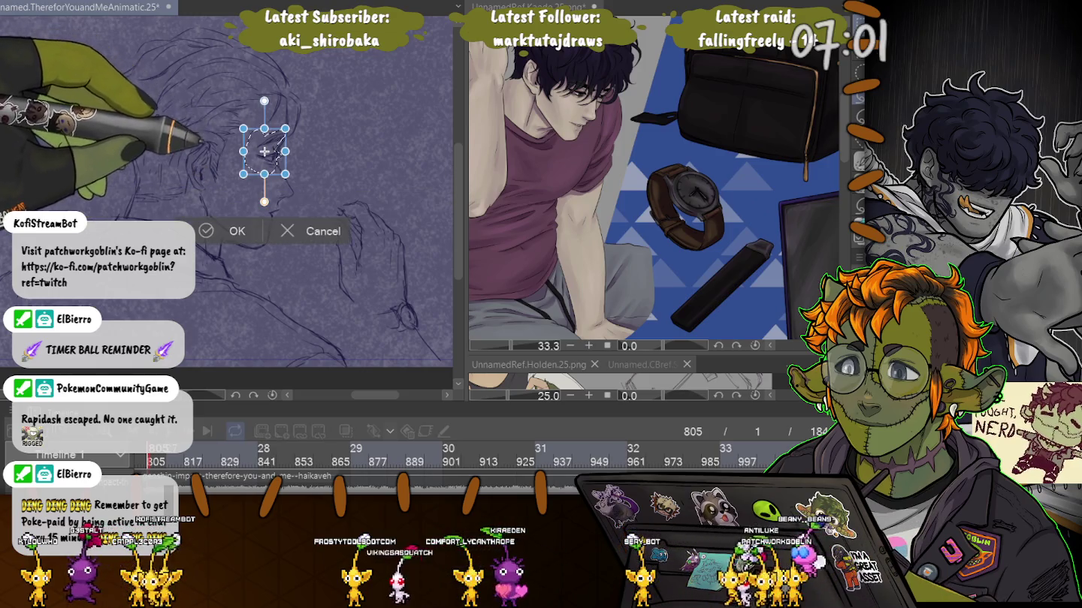
Step: Skew the eye strokes by tilting one side, nudge them slightly left, and apply
key("Return")
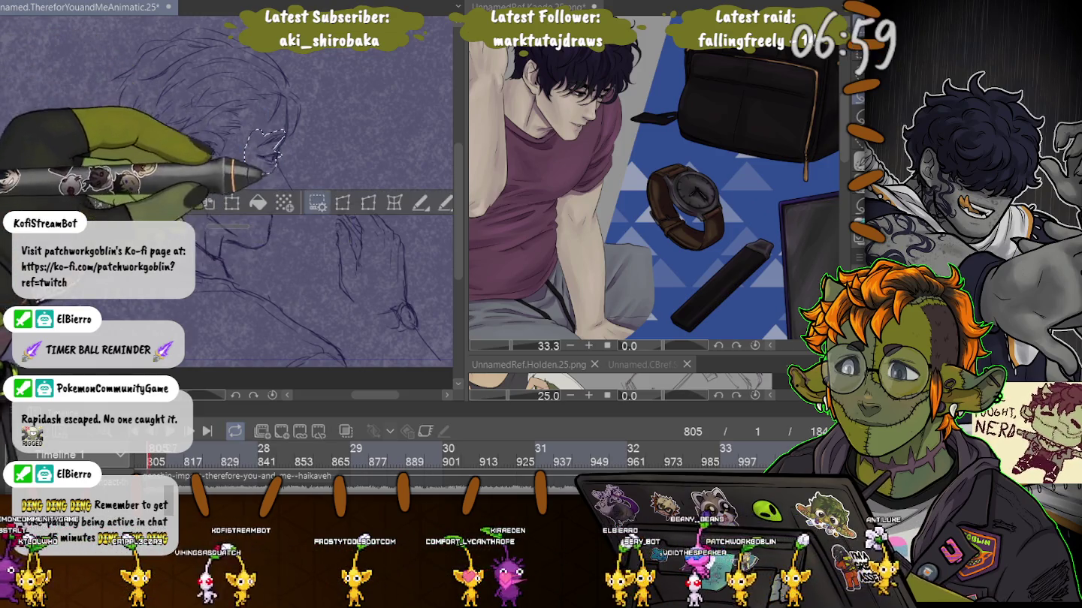
key("ctrl+t")
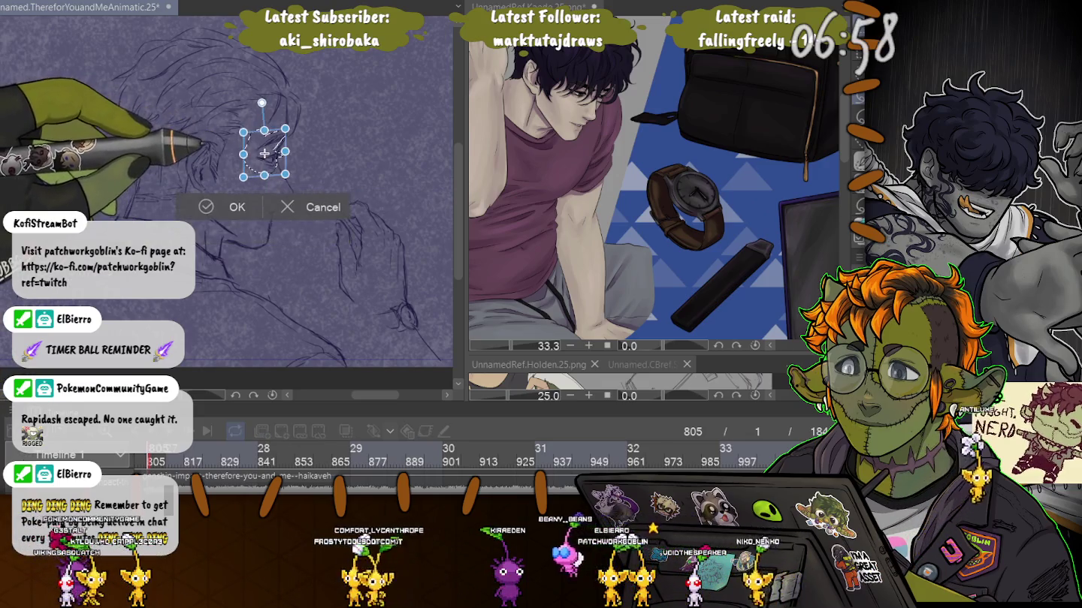
left_click_drag(285, 151, 286, 147)
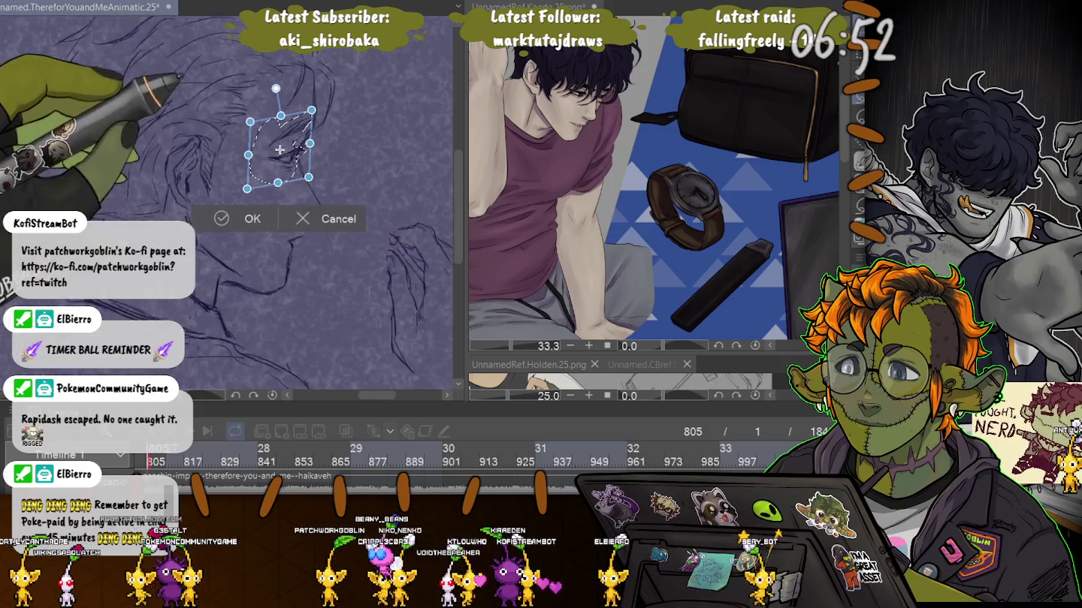
scroll(262, 151, "up", 3)
left_click_drag(308, 173, 295, 175)
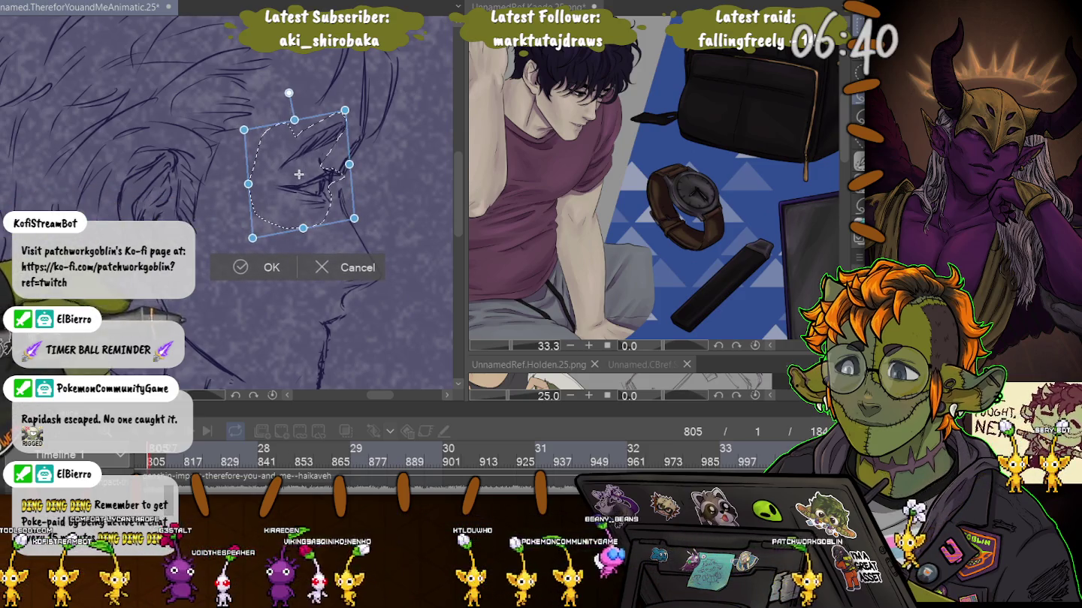
key("Return")
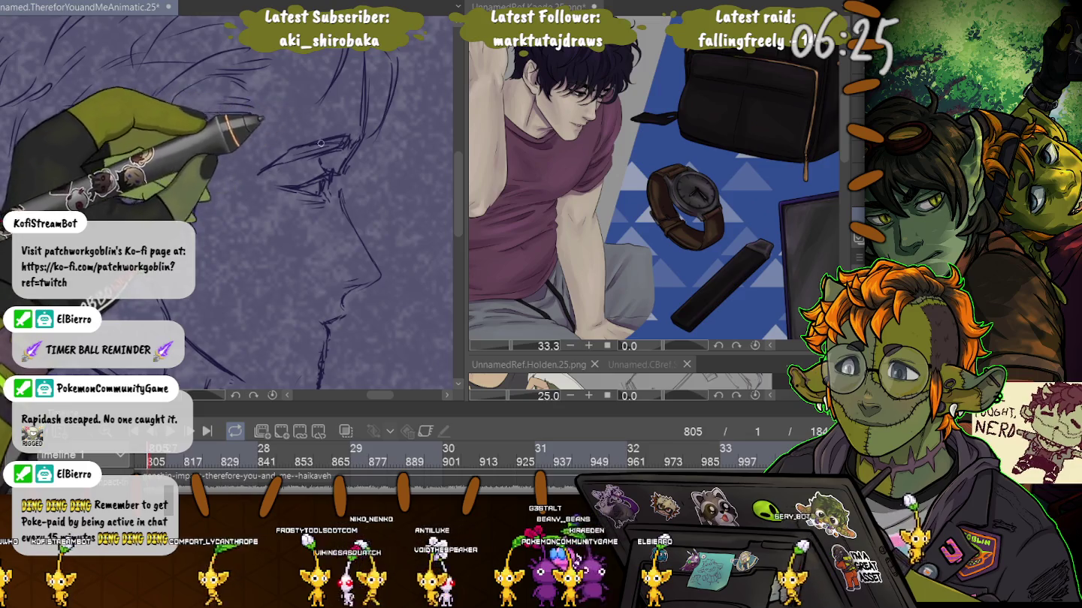
Step: Resize the brush to retouch the nose and lip lines on frame 805, then bring the chin into view
key("e")
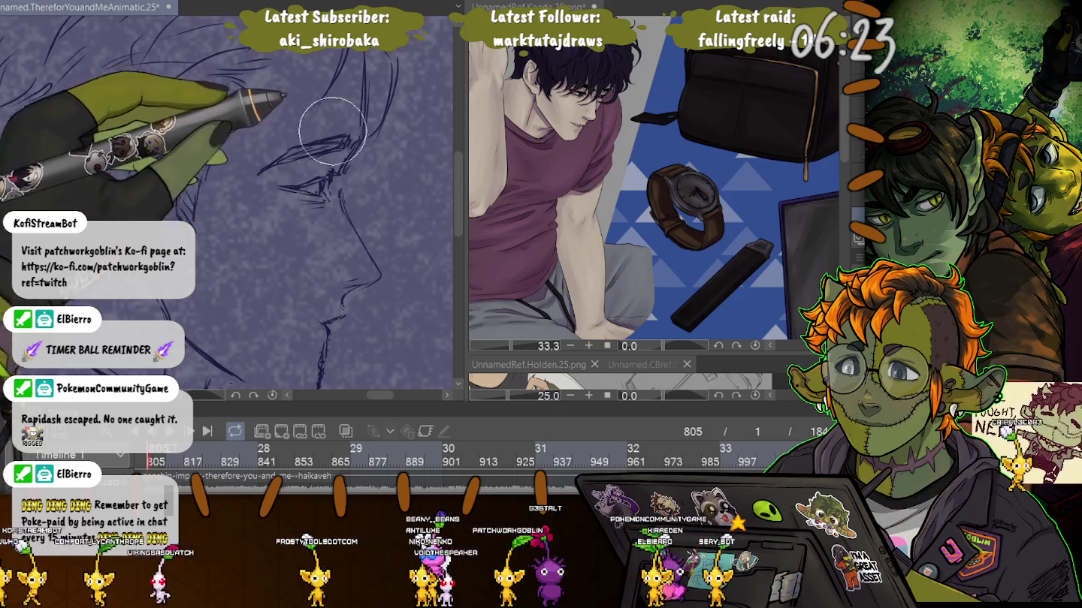
key("p")
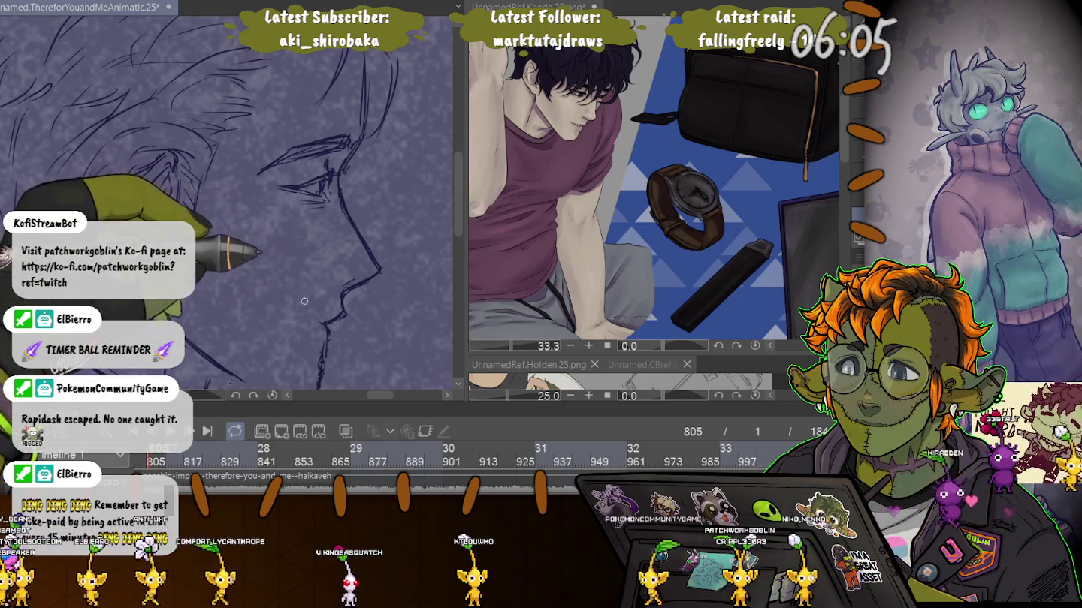
key("e")
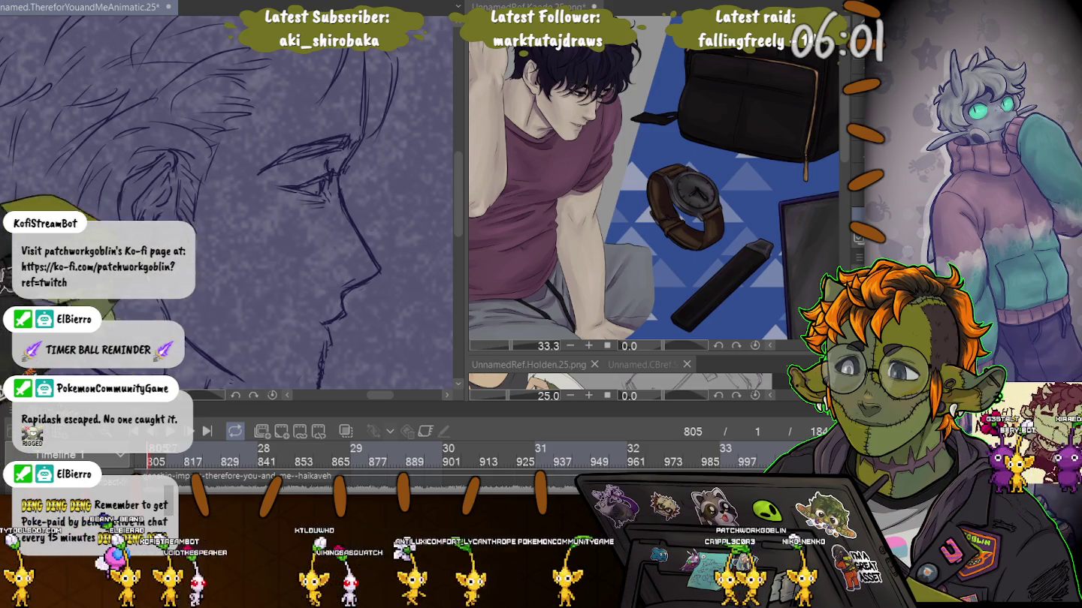
left_click_drag(314, 375, 337, 286)
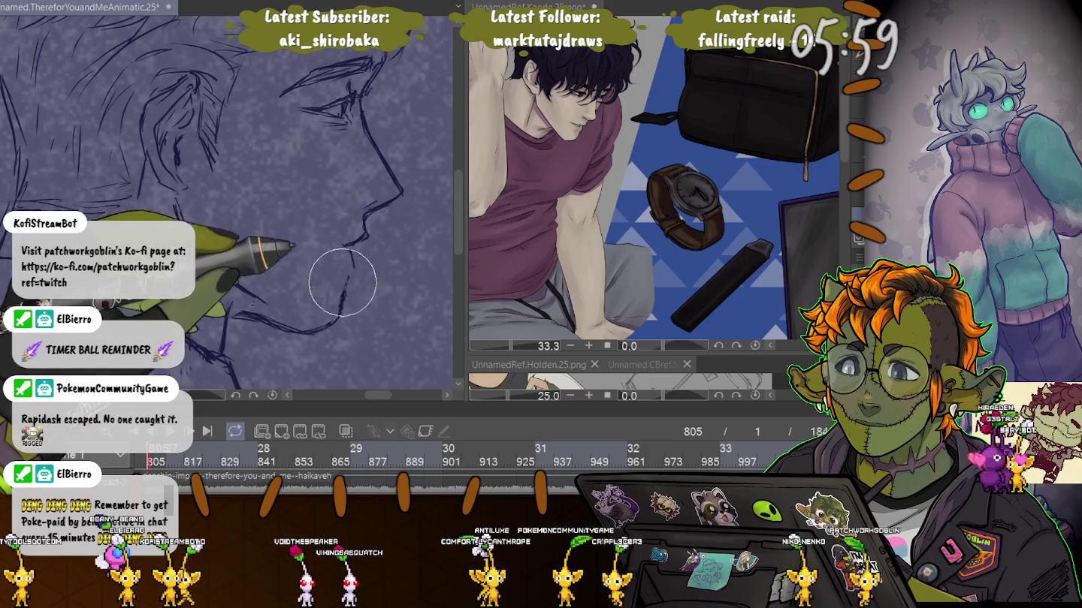
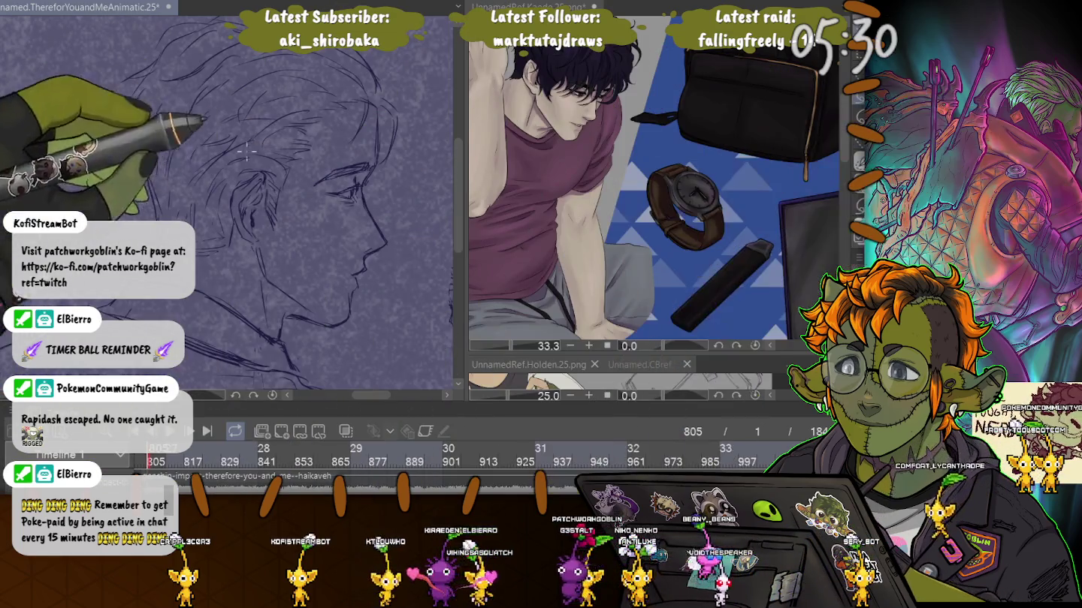
Step: Lasso the ear lines and nudge them slightly up and right with Free Transform
mouse_move(268, 240)
left_mouse_down()
mouse_move(274, 151)
mouse_move(263, 244)
left_mouse_up()
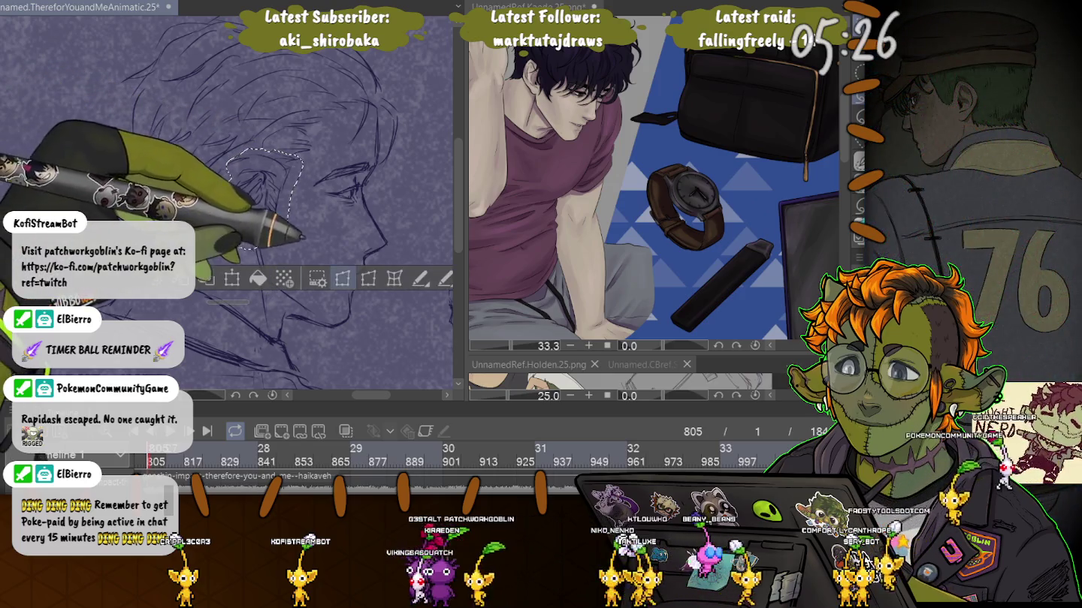
key("ctrl+t")
left_click_drag(263, 199, 273, 196)
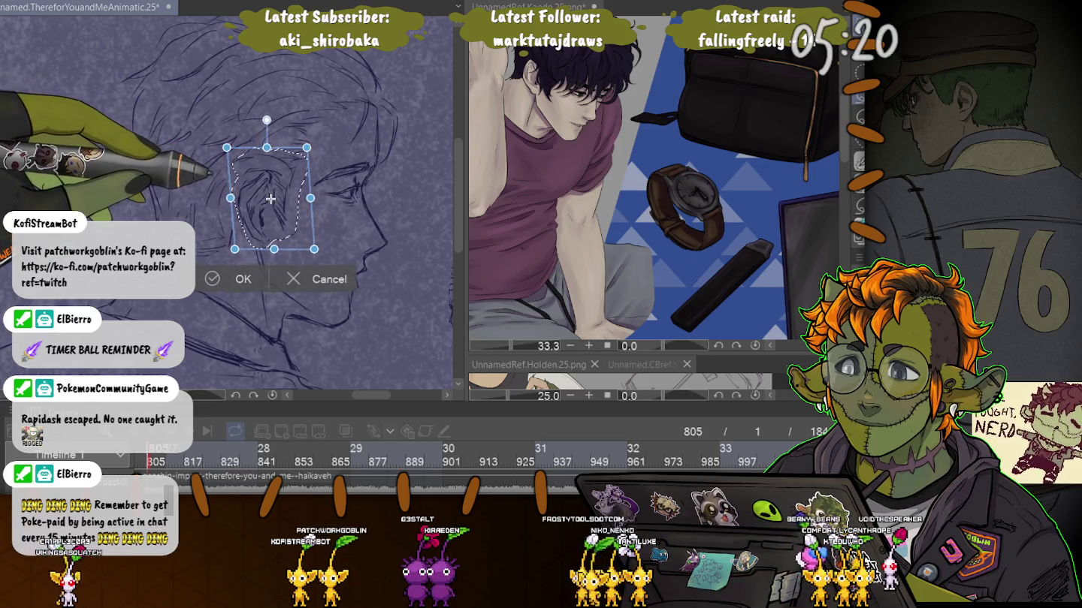
left_click_drag(270, 198, 268, 202)
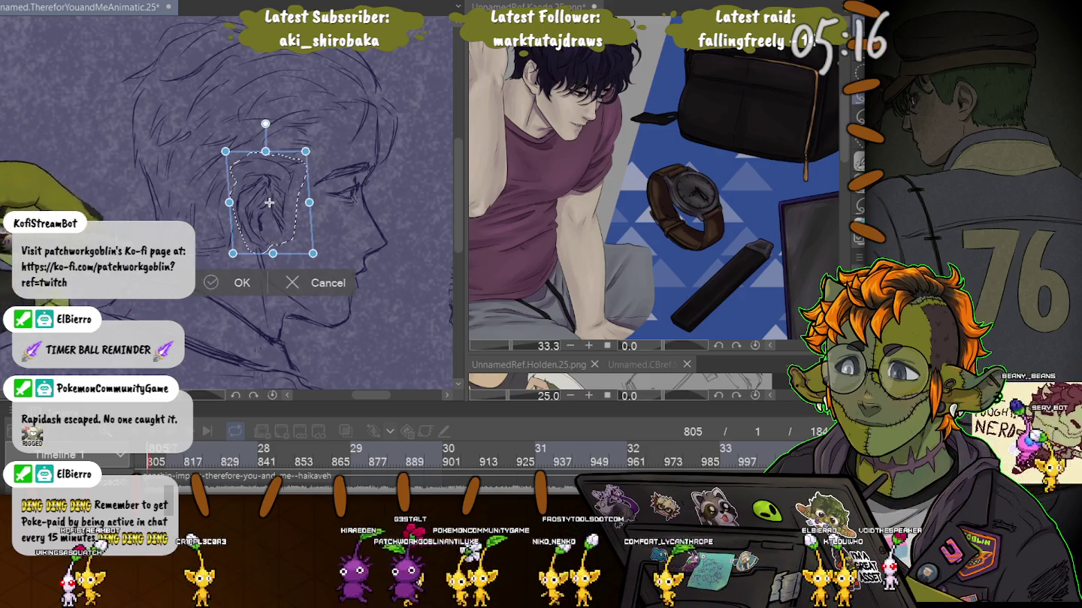
key("Return")
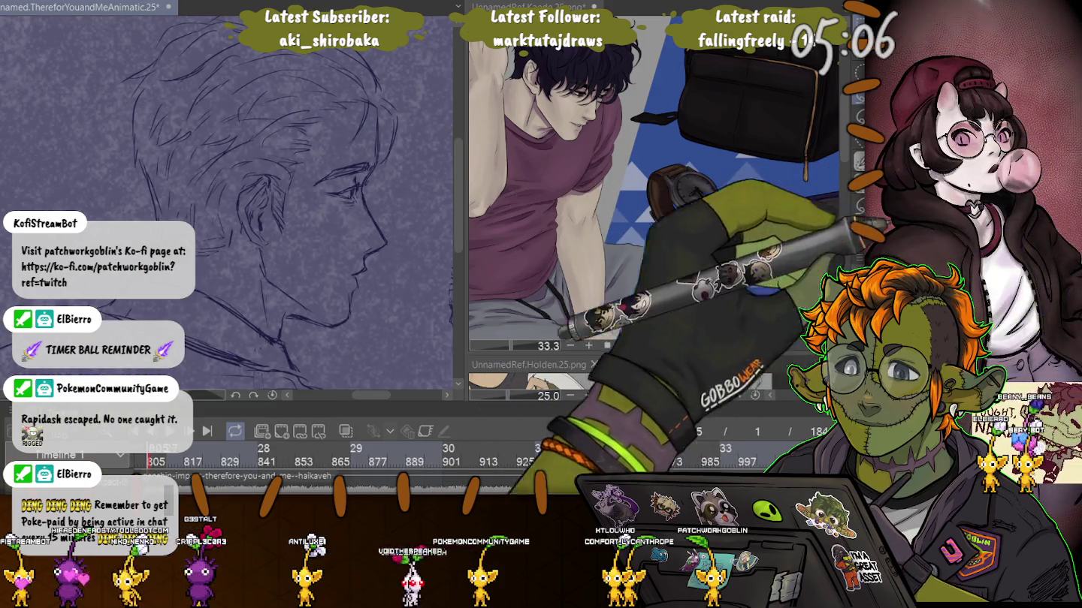
left_click_drag(380, 169, 218, 139)
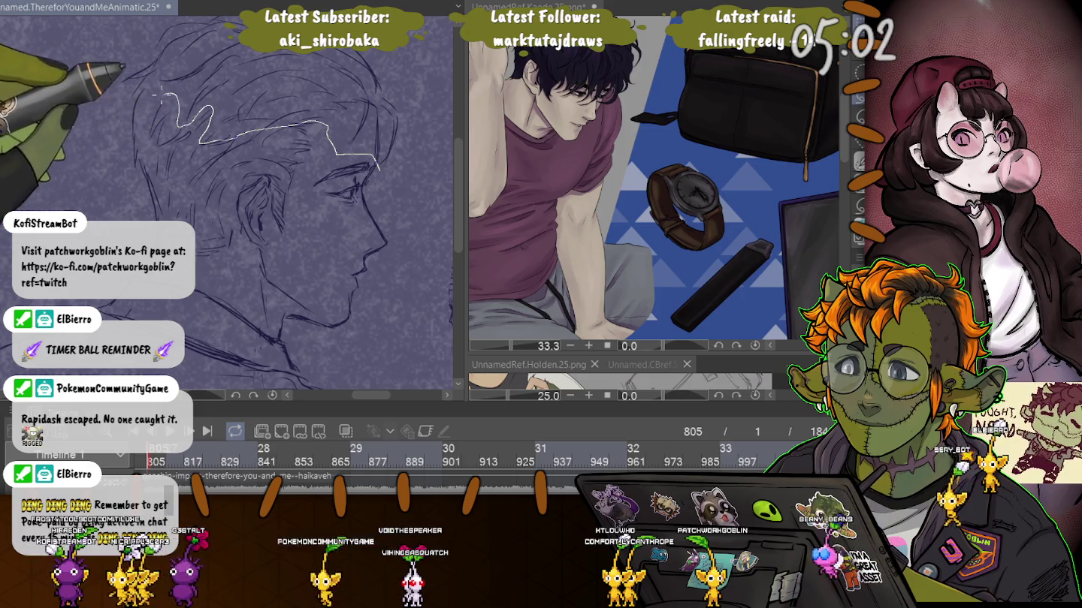
Step: Select the head and hair, then skew the skull top leftward and reshape its left side
scroll(402, 73, "up", 3)
left_click_drag(402, 73, 390, 207)
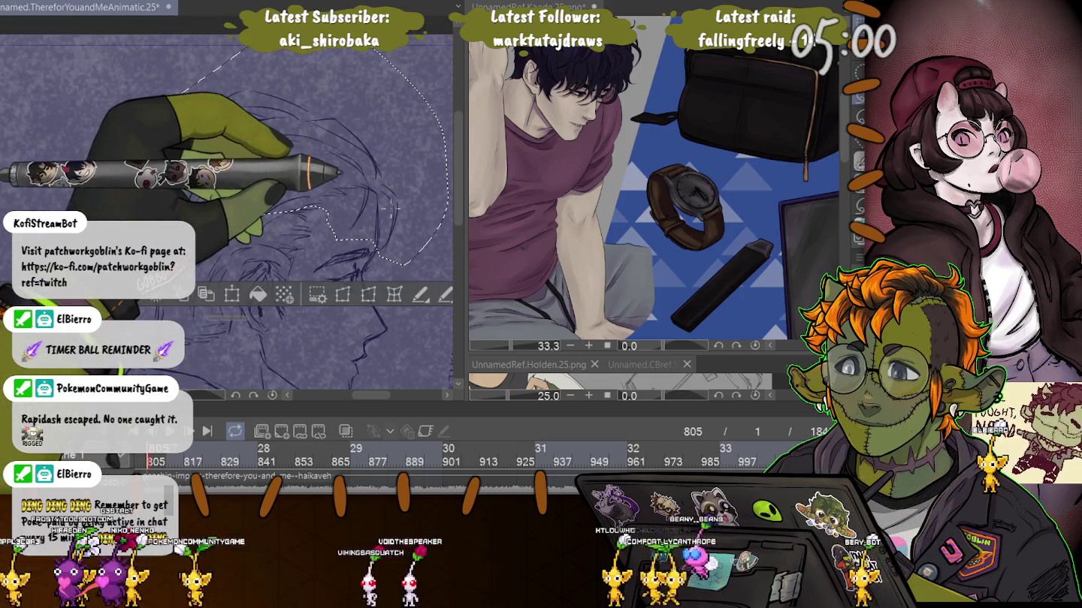
key("ctrl+t")
left_click_drag(89, 34, 66, 34)
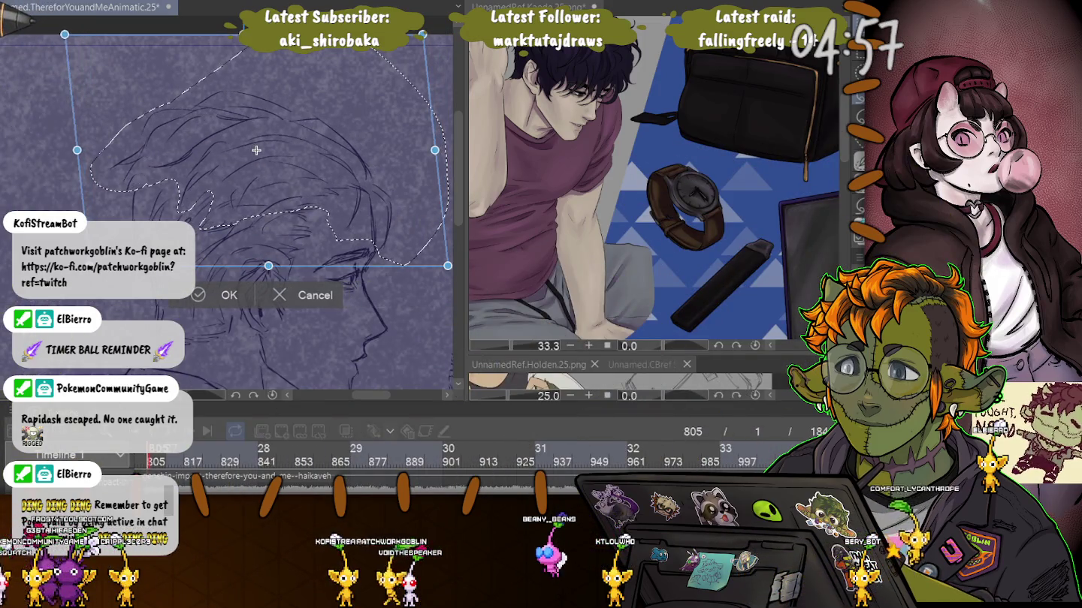
left_click_drag(257, 151, 267, 166)
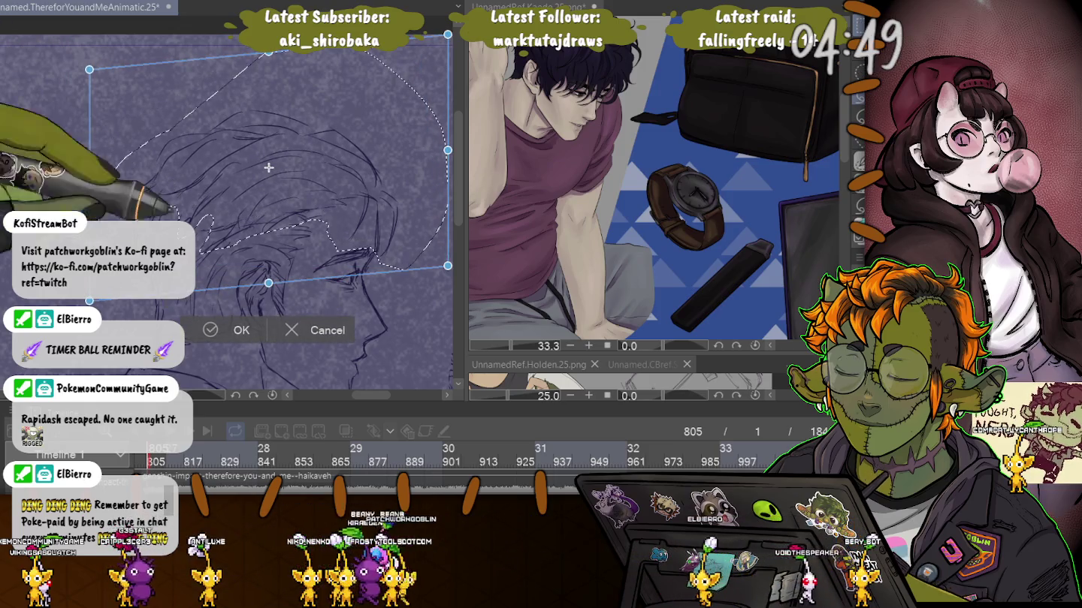
key("Return")
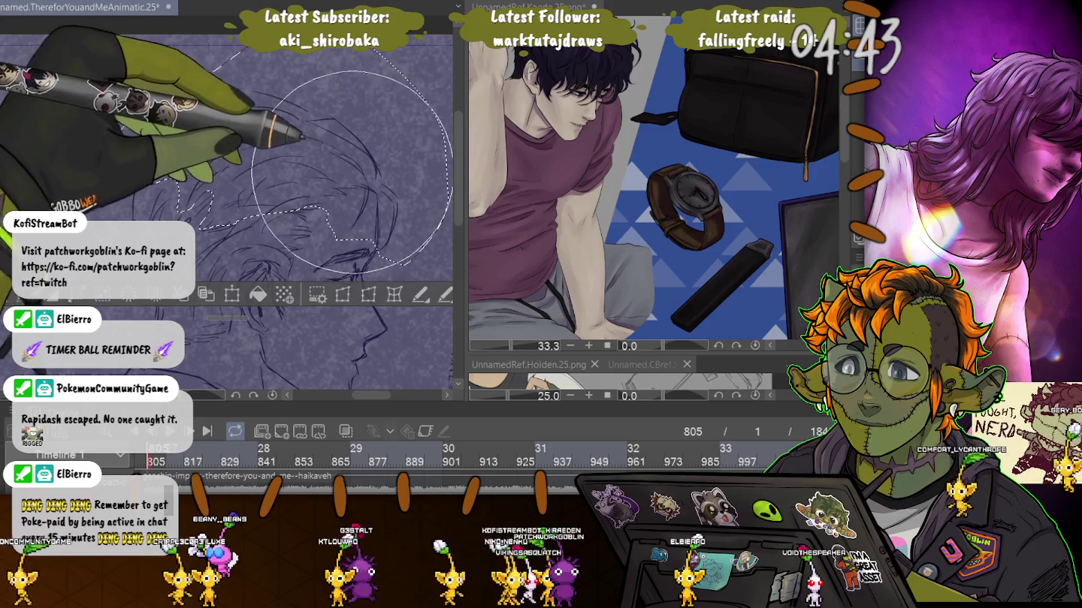
Step: Enlarge the brush, clear the selection and zoom out to see more of the sketch
key("bracketright")
key("bracketright")
key("bracketright")
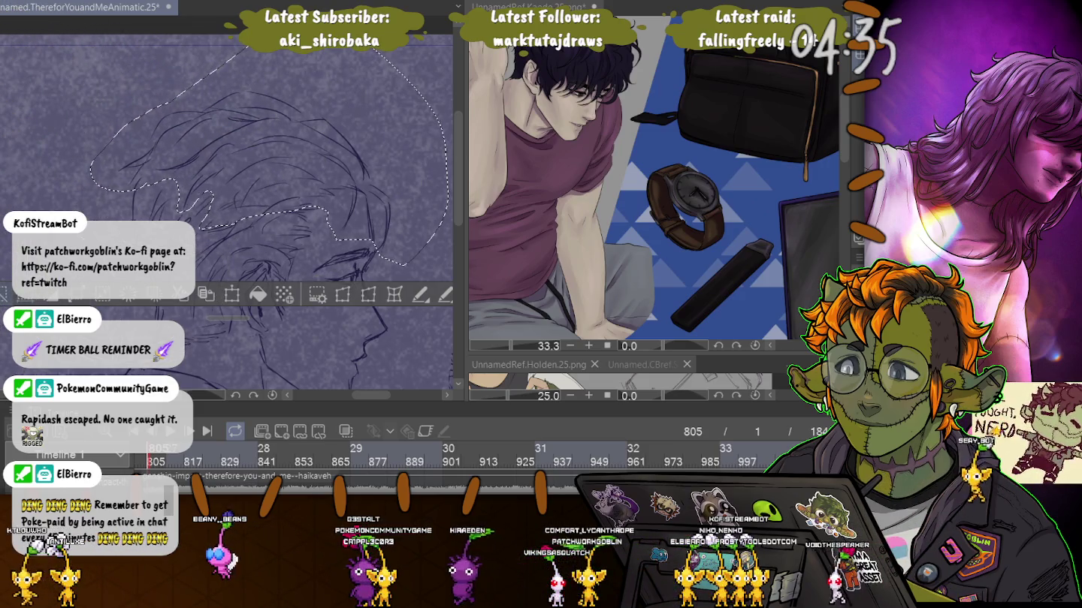
key("ctrl+d")
key("ctrl+minus")
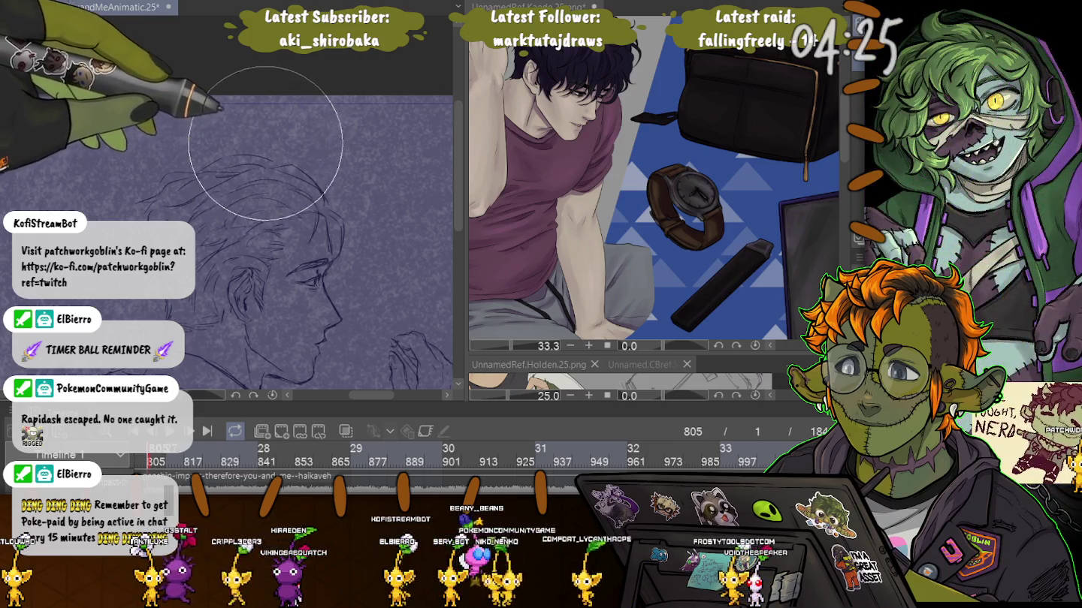
scroll(94, 148, "up", 2)
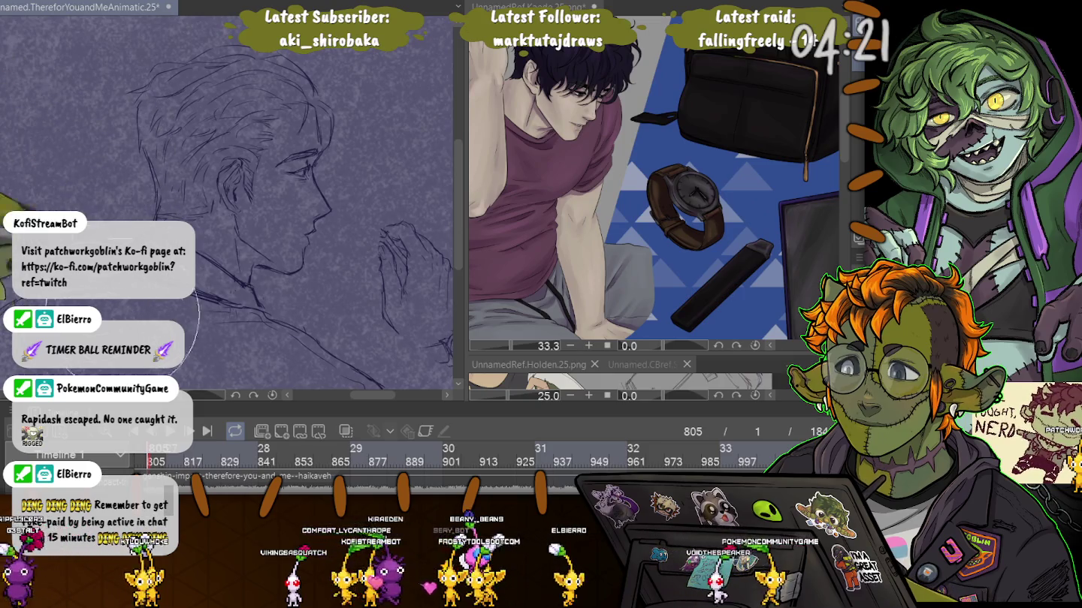
Step: Lasso the raised hand, move it left against the mouth and chin, and deselect
key("bracketleft")
key("bracketleft")
key("bracketleft")
key("bracketleft")
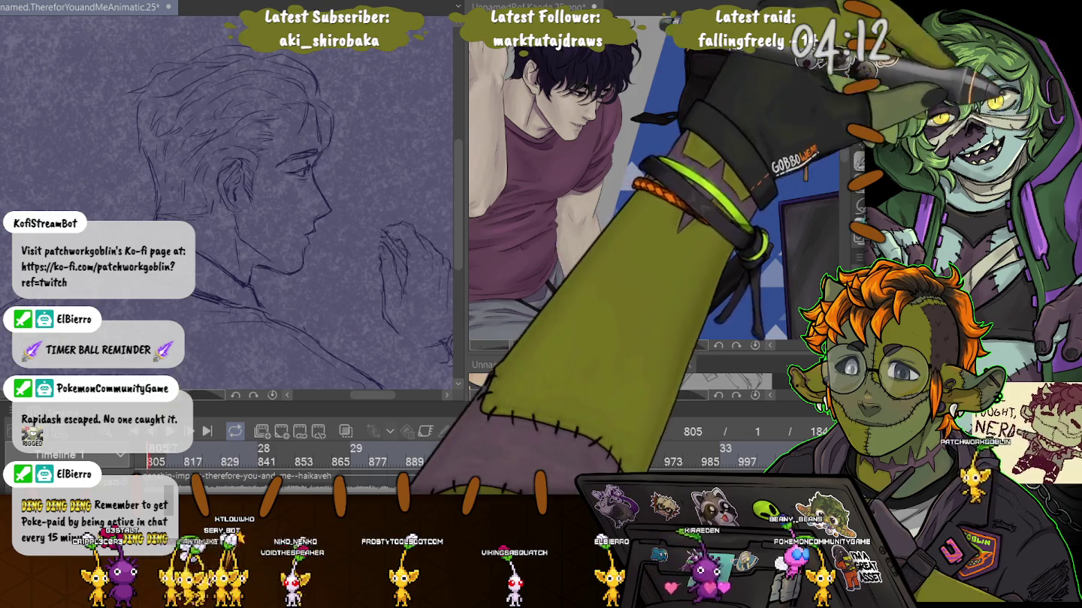
left_click_drag(363, 282, 260, 241)
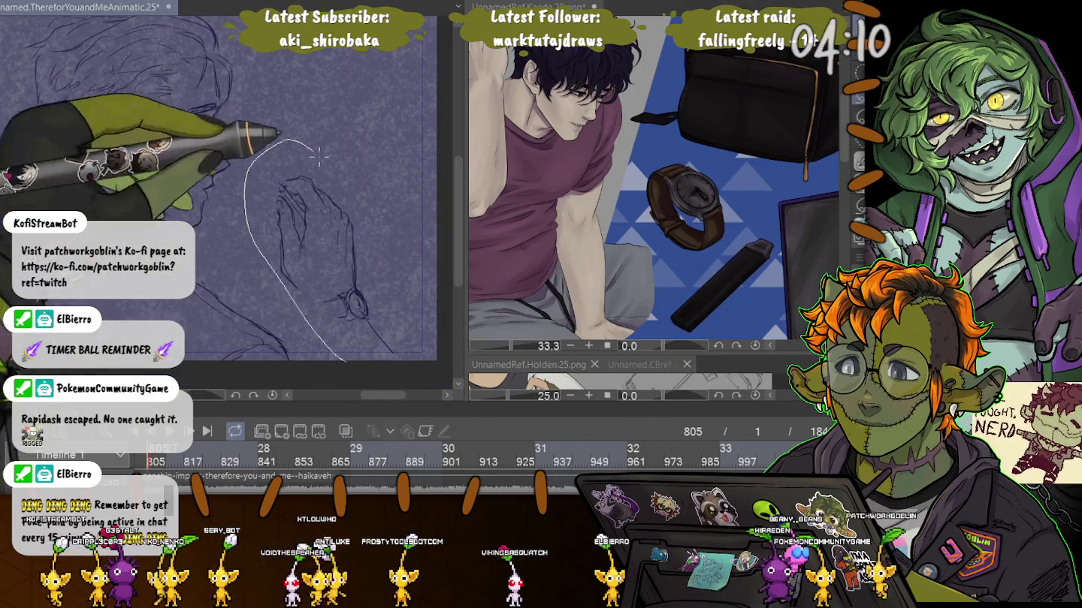
left_click_drag(289, 141, 308, 274)
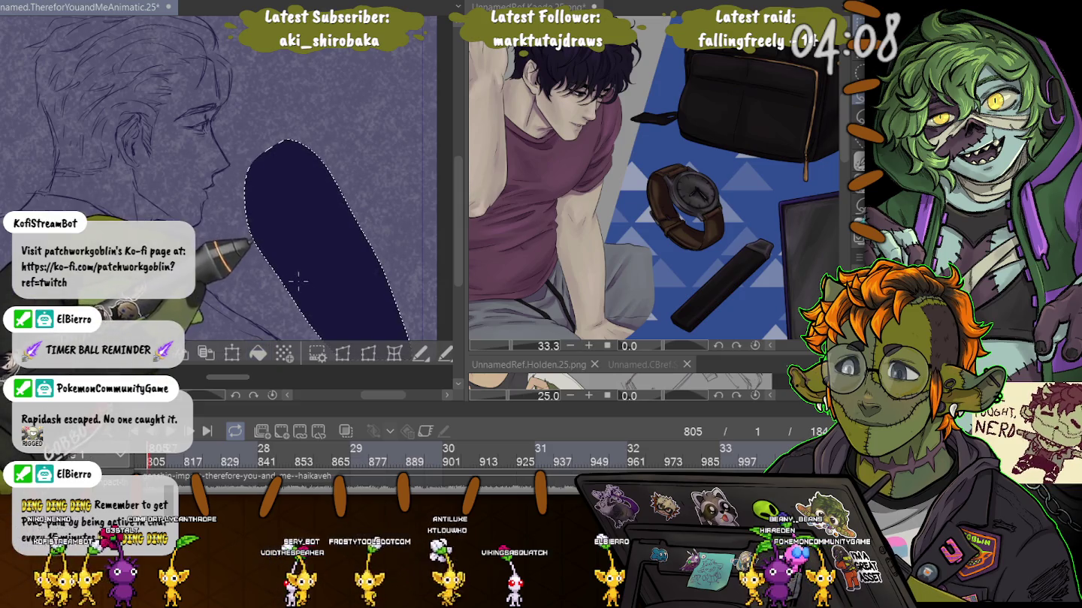
key("Delete")
key("ctrl+t")
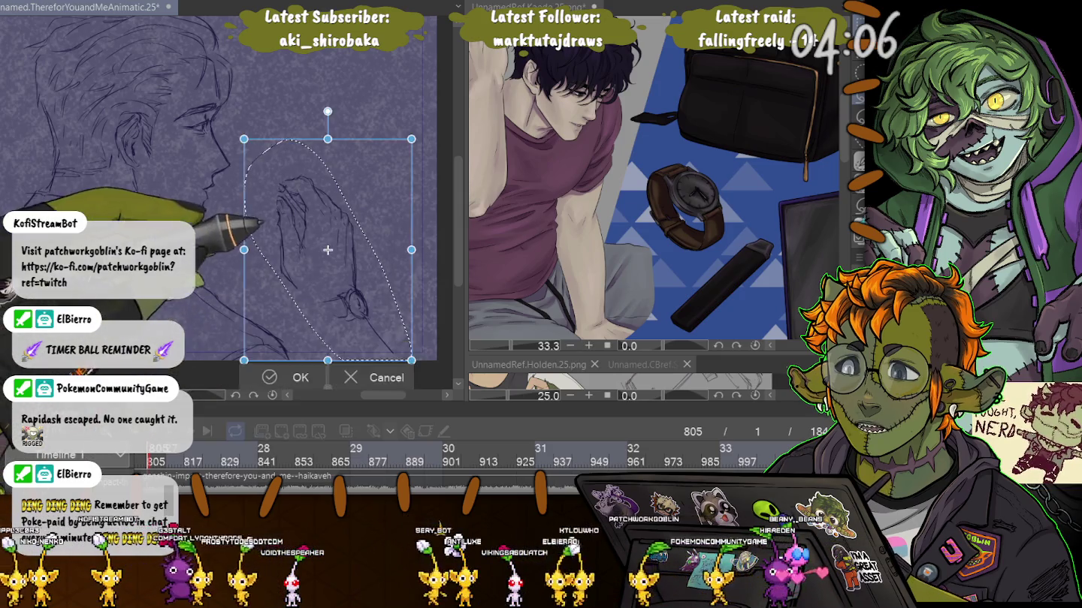
left_click_drag(328, 250, 255, 254)
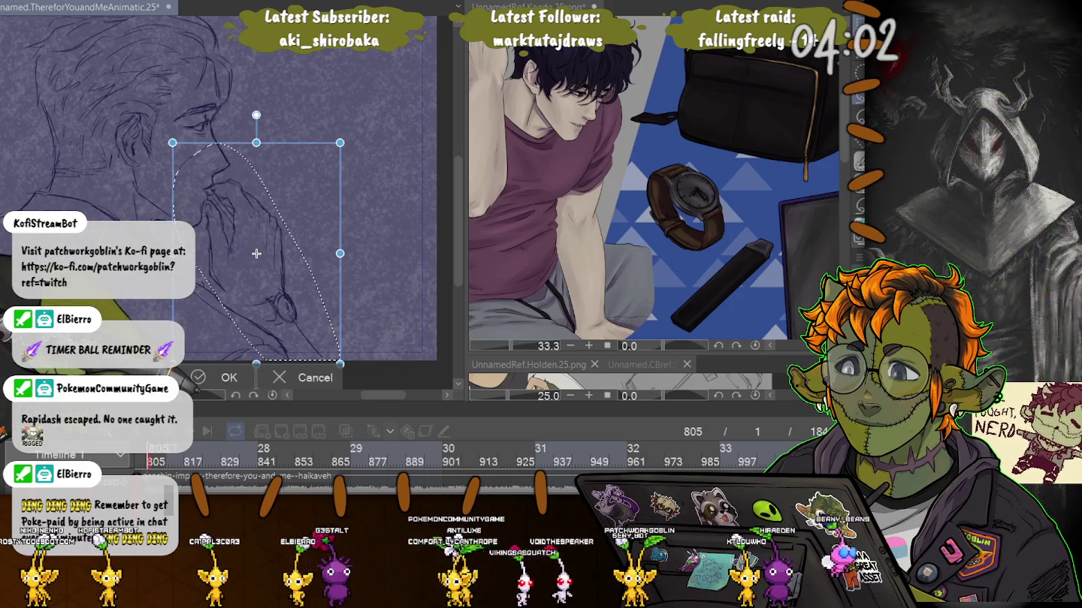
key("Return")
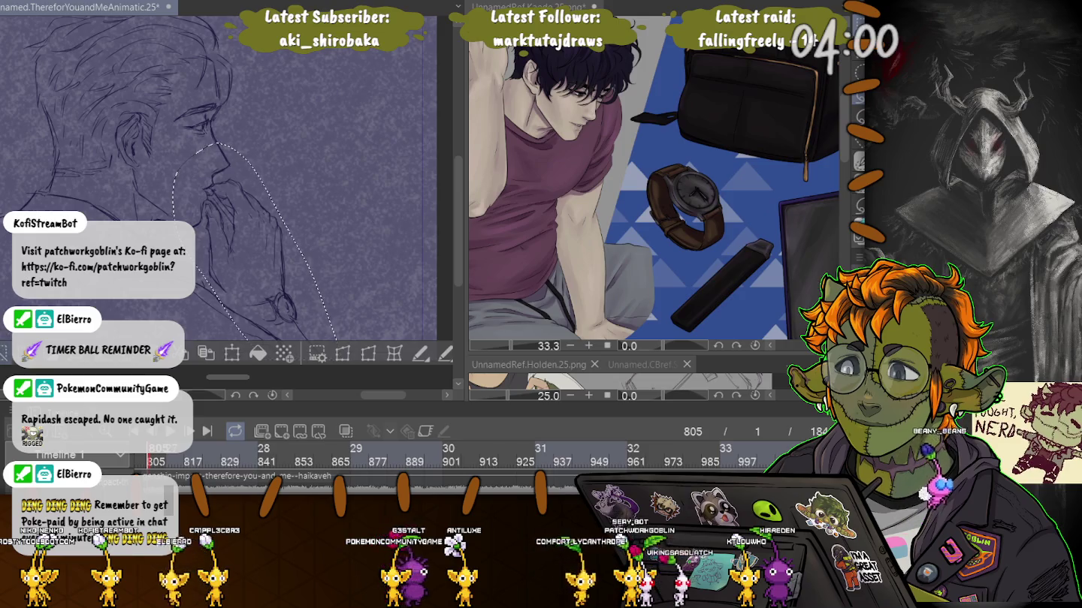
key("ctrl+d")
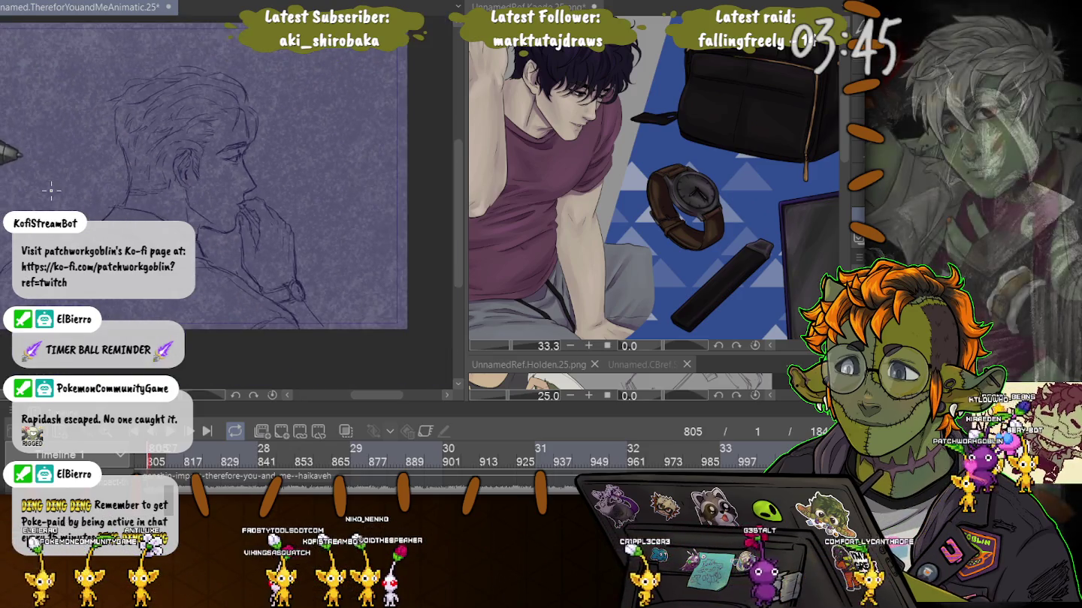
Step: Save the illustration, add sketch lines near the ear and jaw, and enlarge the timeline panel
scroll(100, 194, "down", 3)
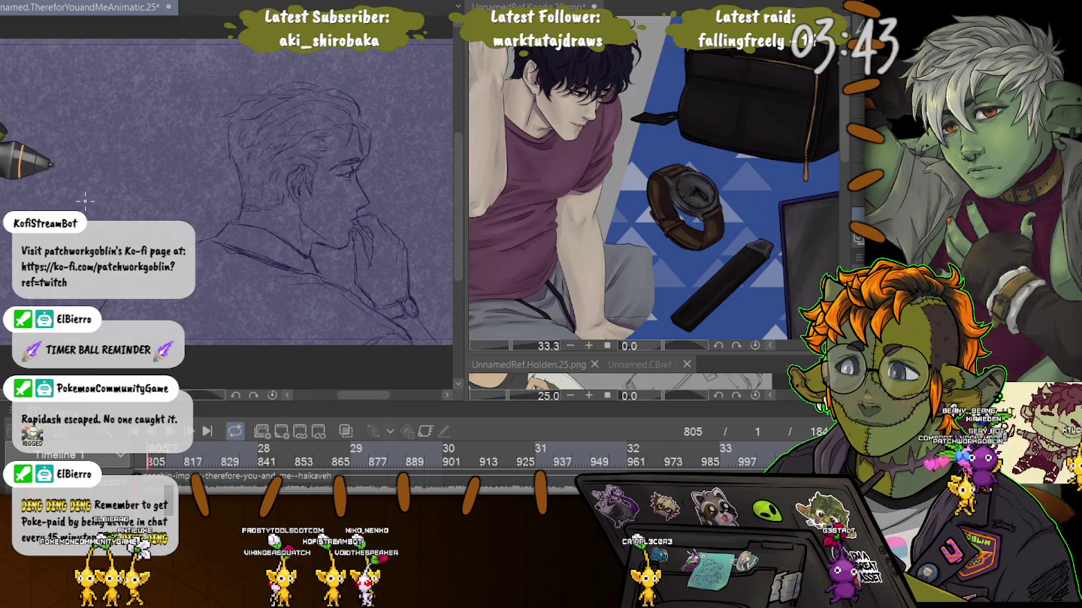
scroll(84, 201, "up", 2)
scroll(150, 112, "up", 2)
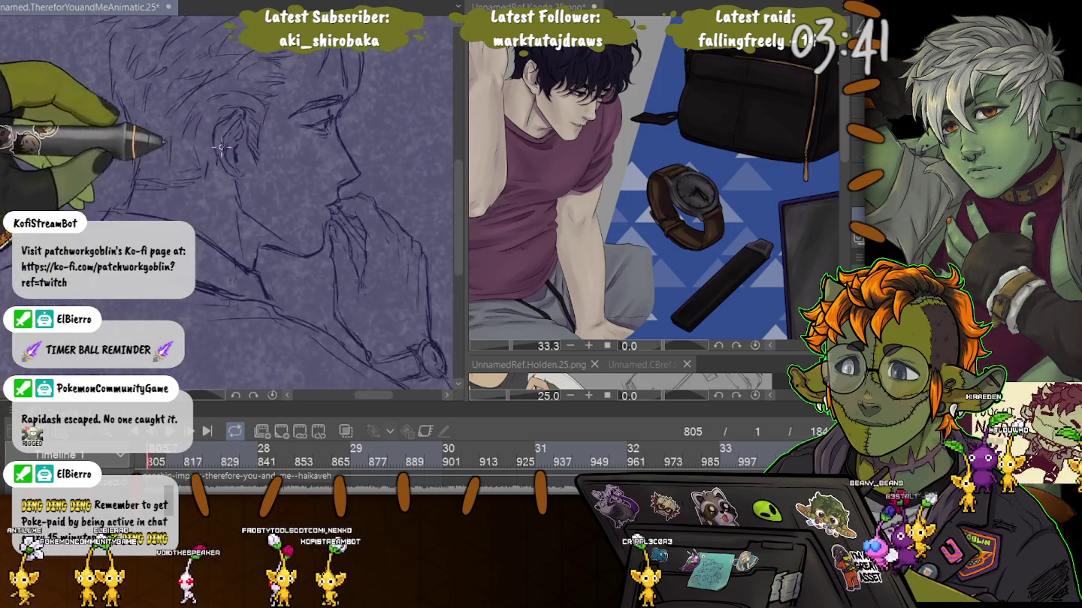
scroll(220, 146, "down", 2)
scroll(42, 199, "up", 1)
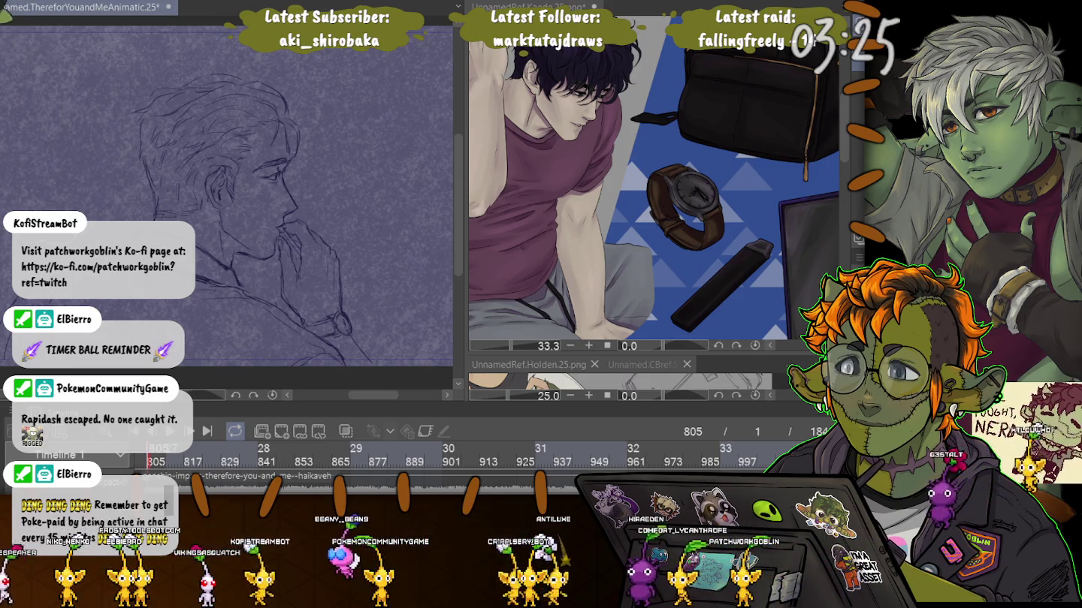
key("ctrl+s")
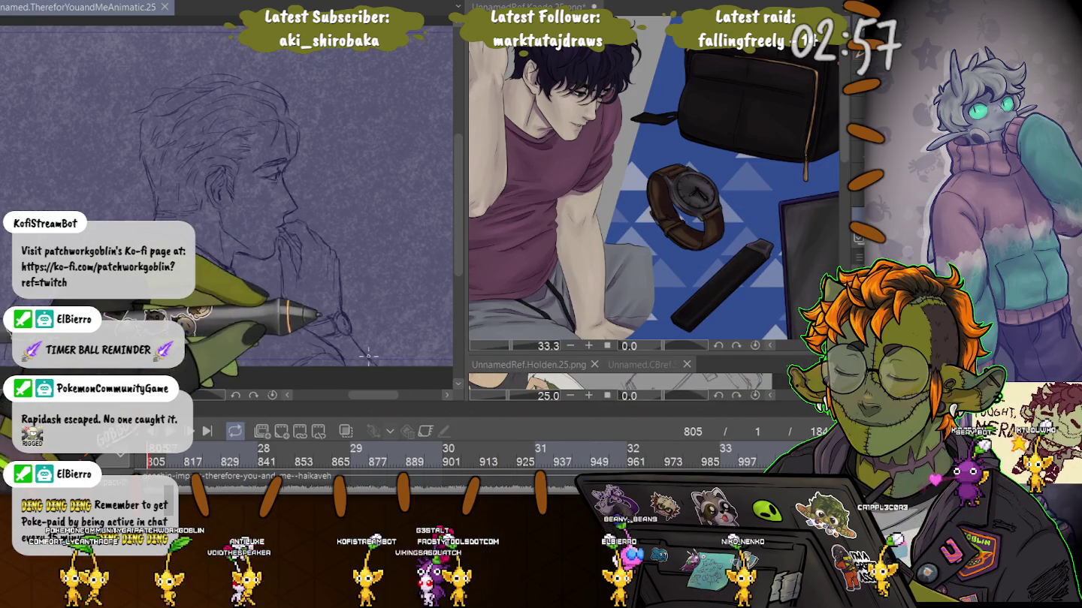
mouse_move(217, 212)
left_mouse_down()
mouse_move(202, 233)
mouse_move(249, 211)
left_mouse_up()
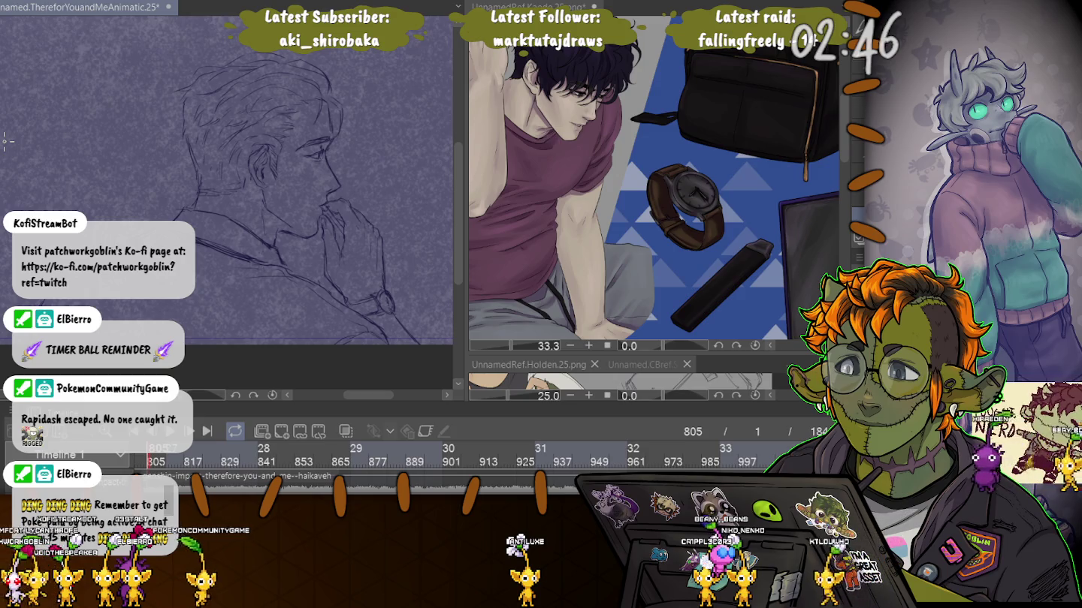
left_click_drag(323, 408, 323, 232)
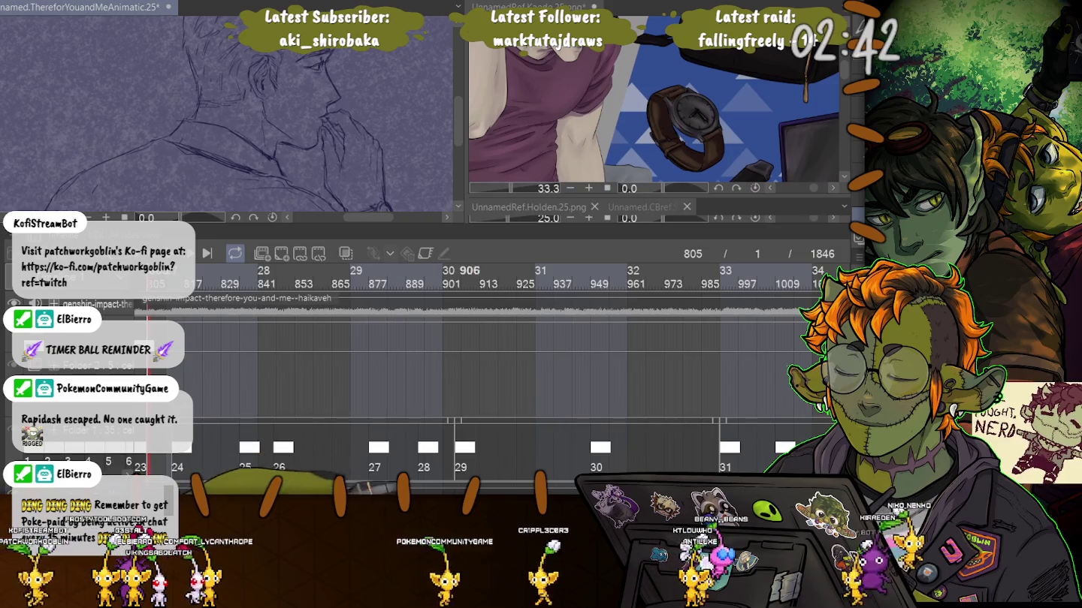
Step: Jump to frame 991, lasso the sketched hand and start Free Transform on it
left_click(722, 274)
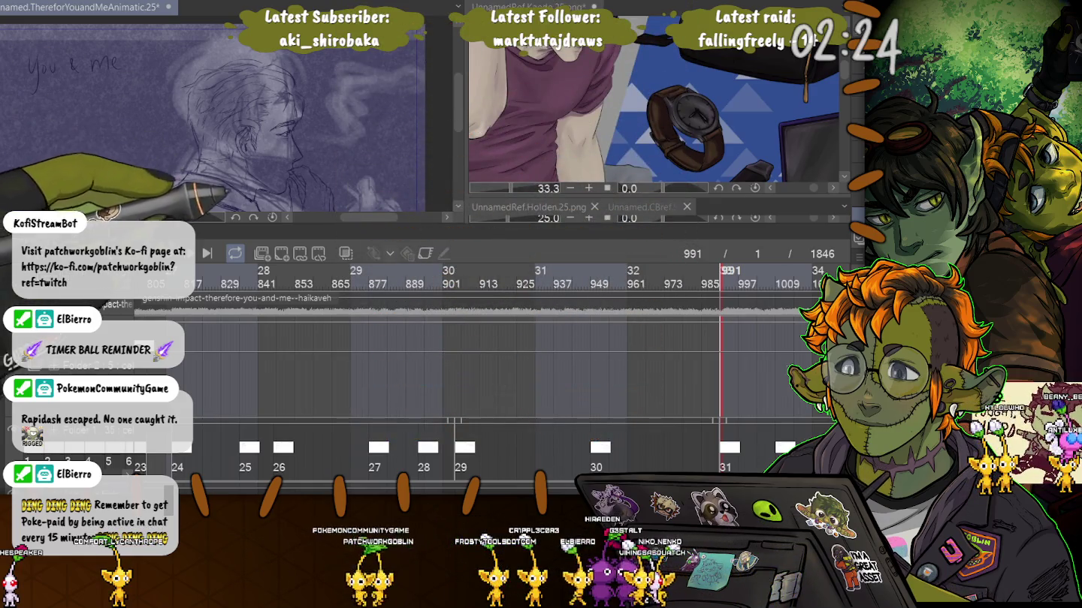
scroll(159, 131, "up", 2)
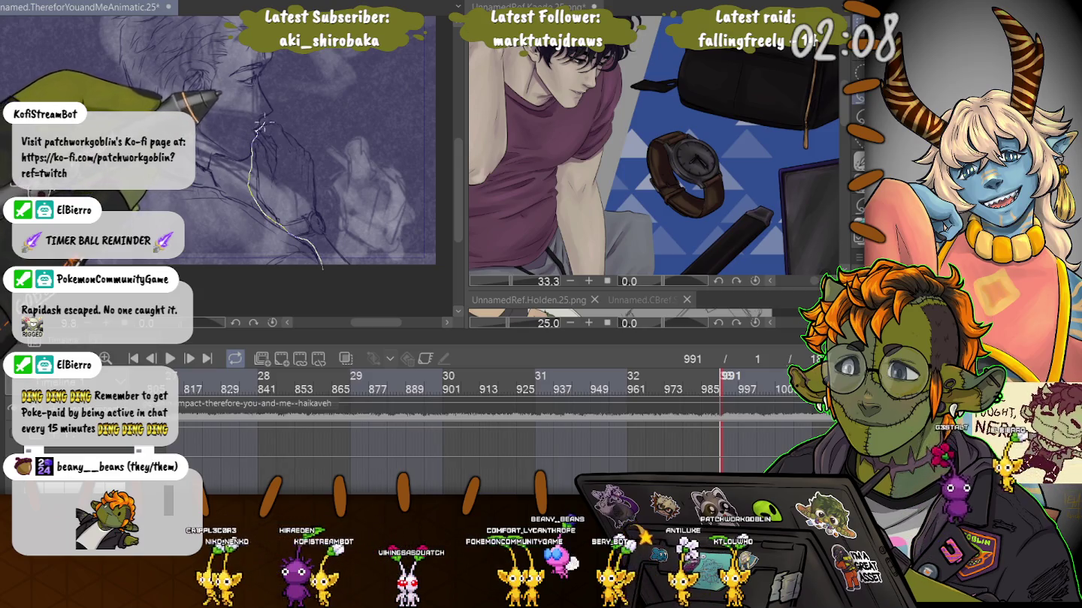
left_click_drag(322, 267, 284, 118)
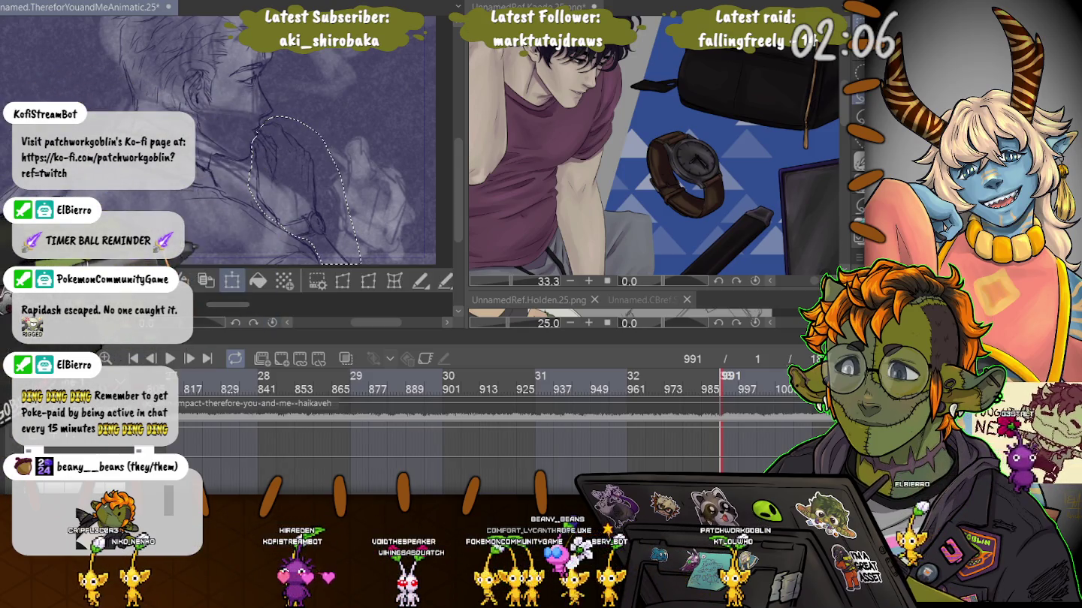
key("ctrl+t")
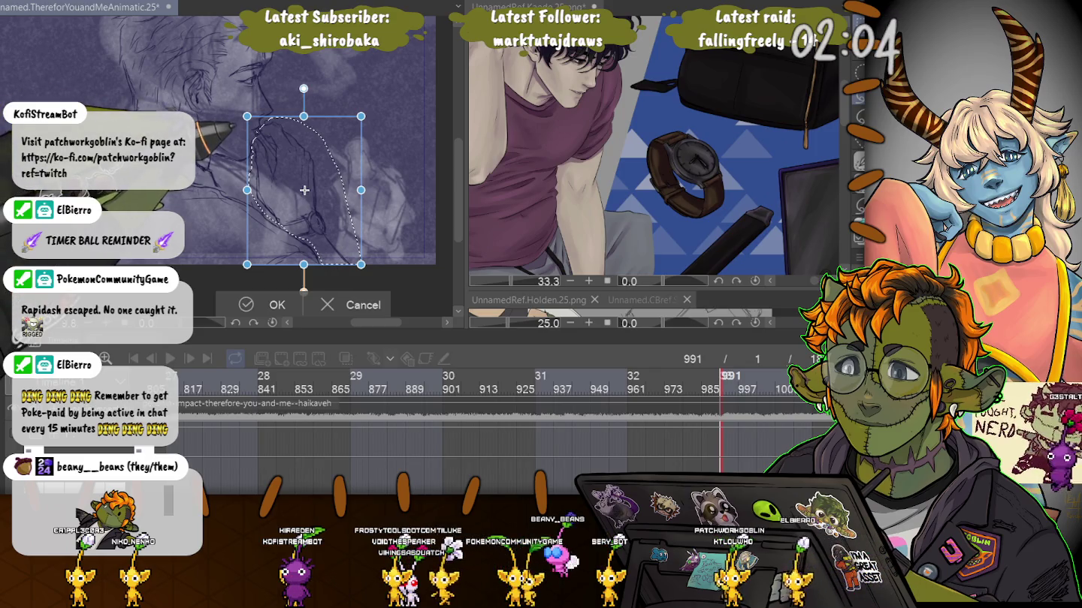
Step: Move the hand slightly right and up, rotate it back upright, and apply
left_click_drag(225, 124, 294, 133)
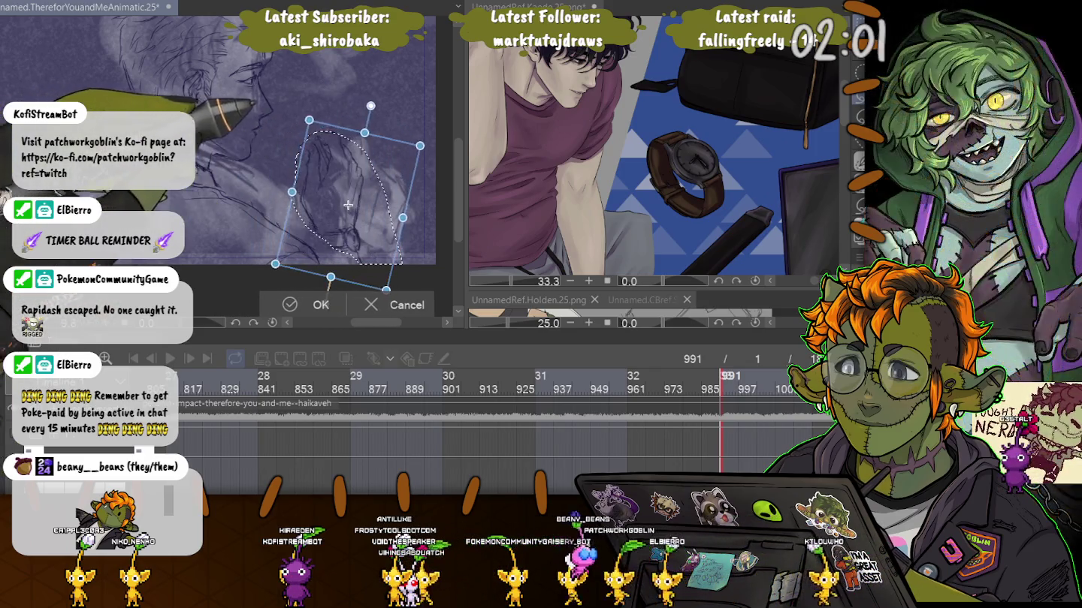
left_click_drag(365, 212, 368, 211)
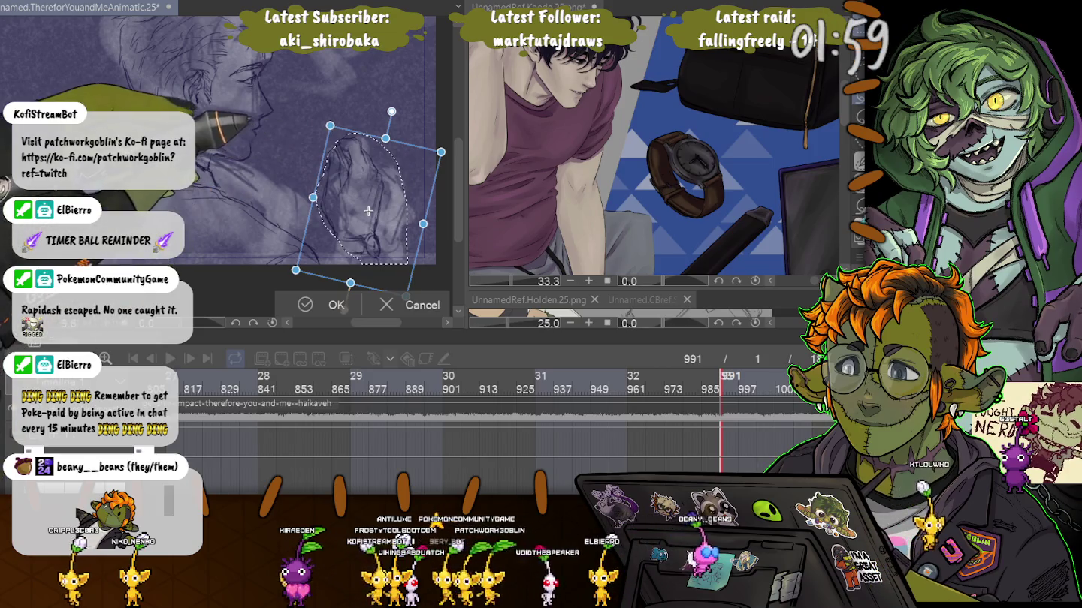
left_click_drag(239, 207, 289, 140)
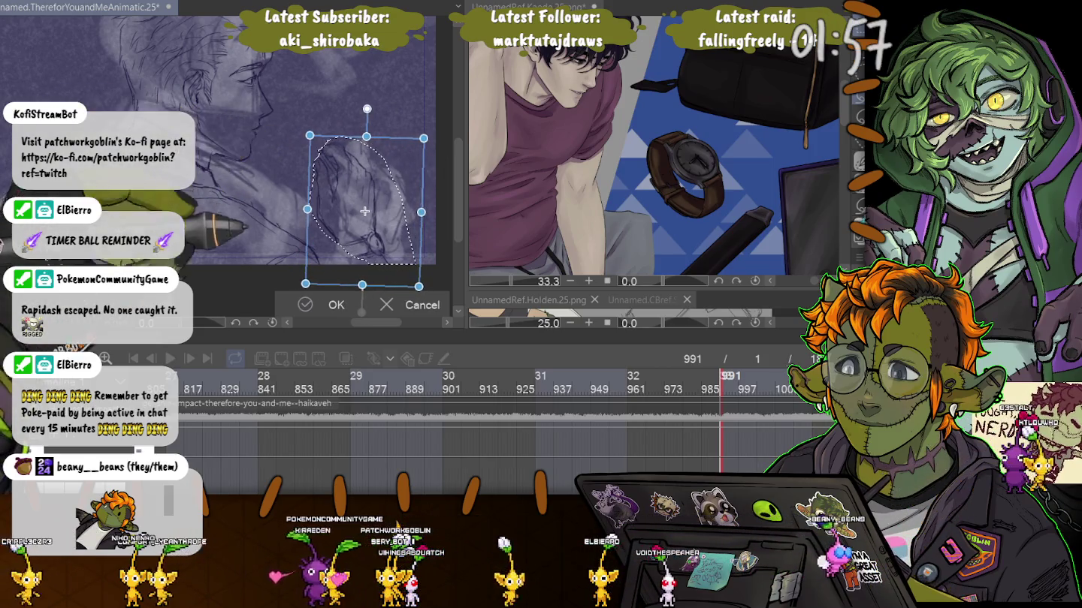
key("Return")
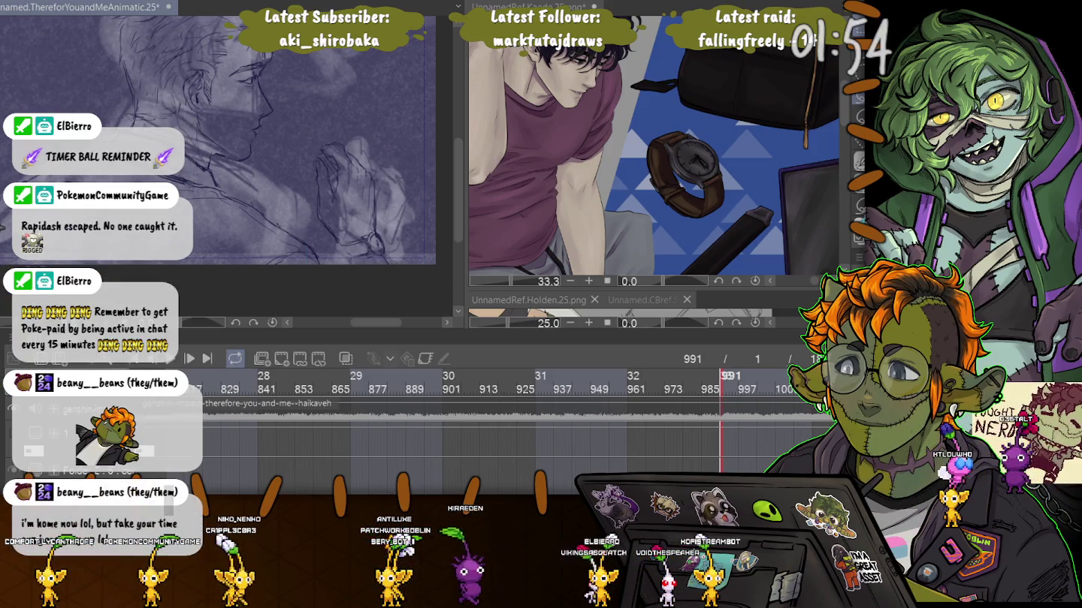
Step: Select the head sketch, nudge it slightly up and left, and apply
scroll(248, 172, "up", 2)
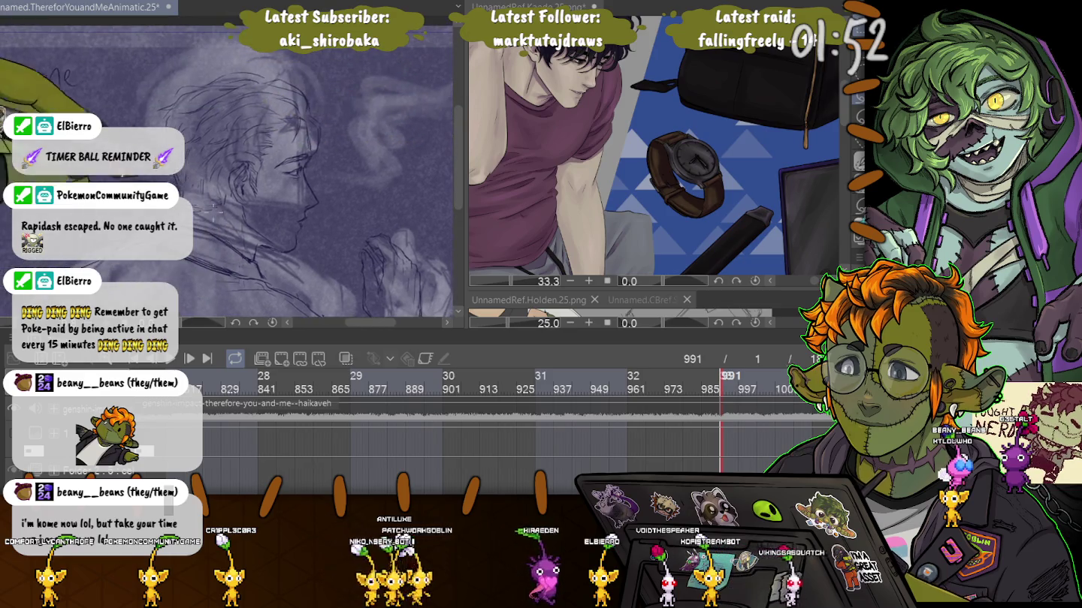
mouse_move(214, 214)
left_mouse_down()
mouse_move(198, 212)
mouse_move(315, 263)
left_mouse_up()
key("ctrl+t")
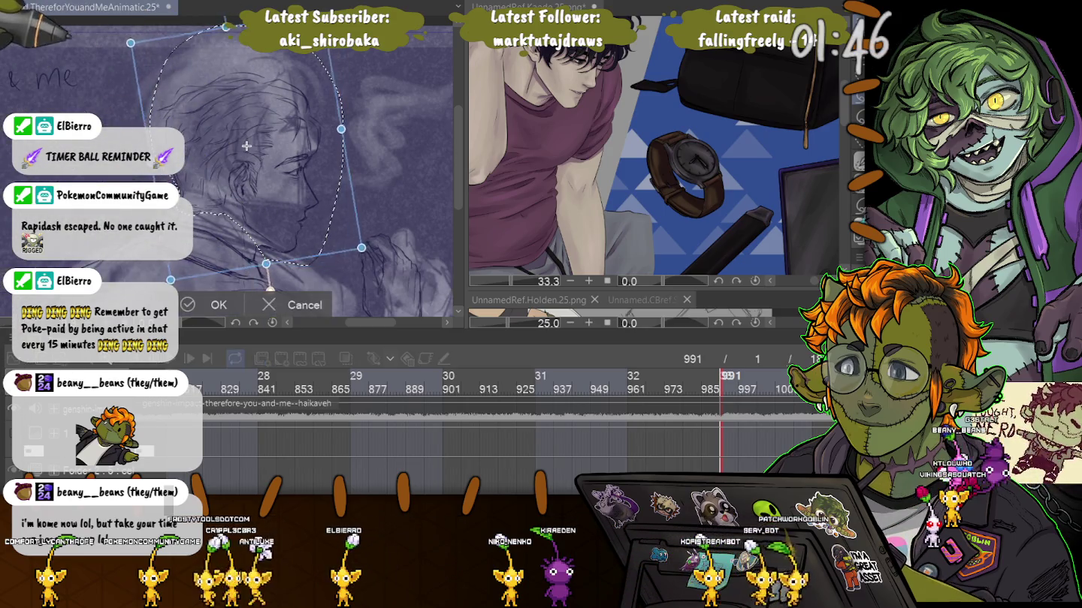
left_click_drag(233, 139, 226, 136)
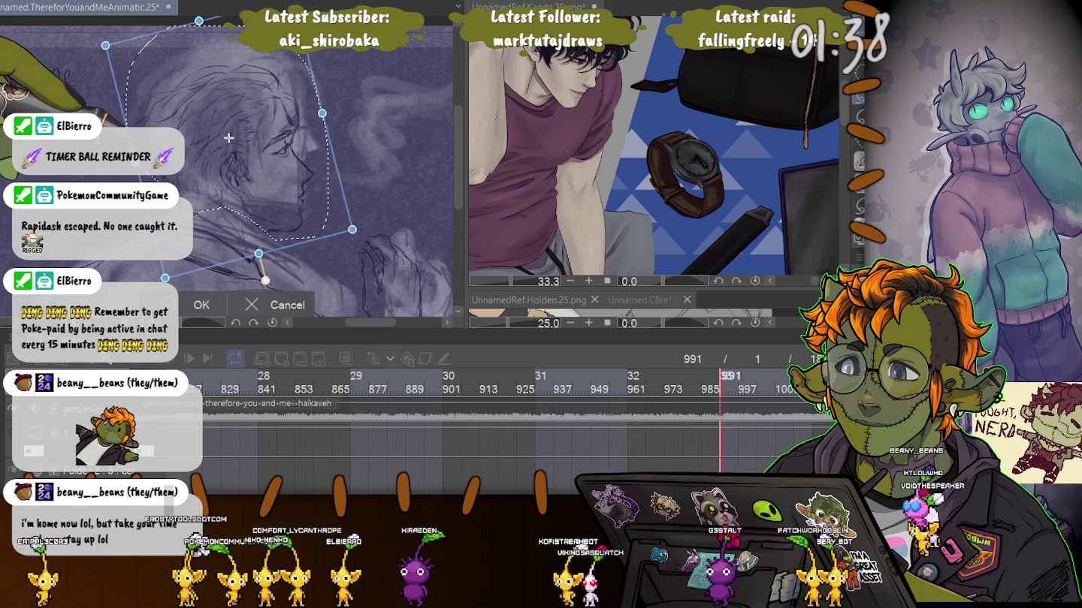
left_click_drag(226, 135, 226, 138)
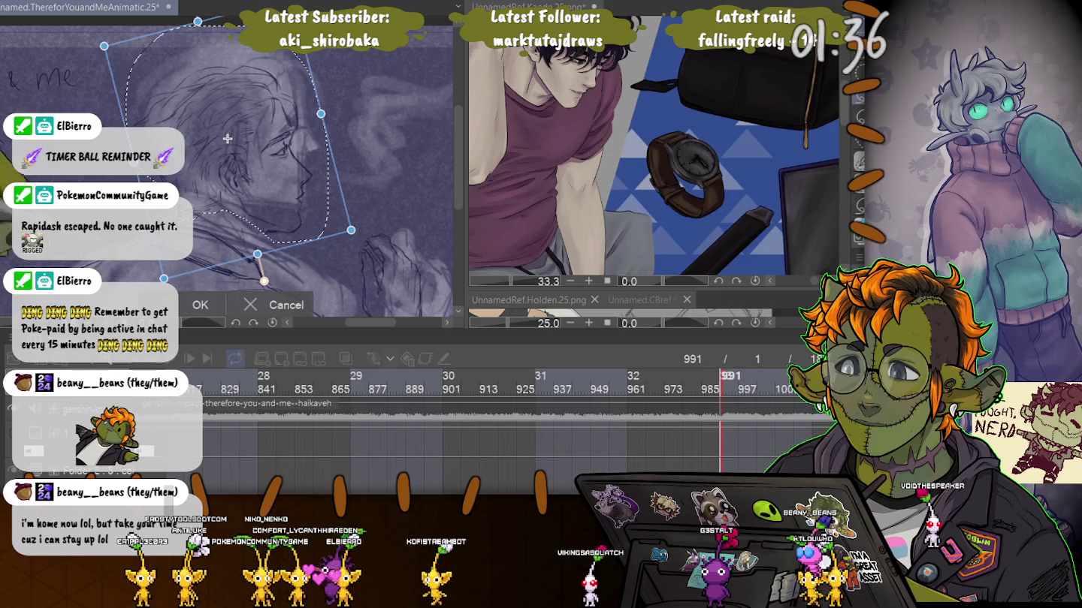
key("Return")
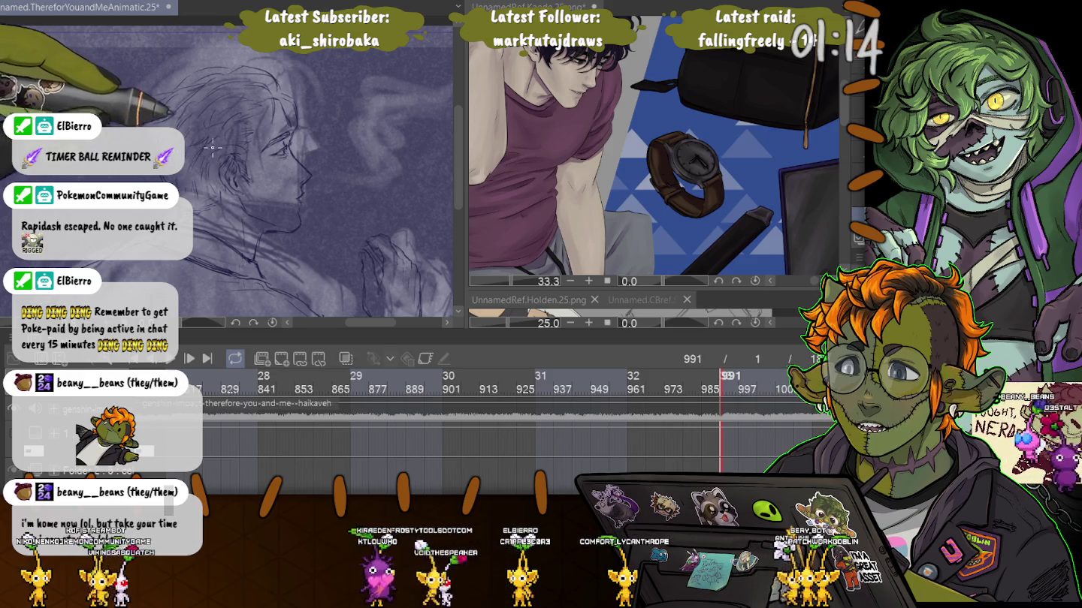
Step: Zoom in and out around the canvas to inspect the face and hand at frame 991
scroll(276, 169, "up", 5)
scroll(275, 169, "up", 2)
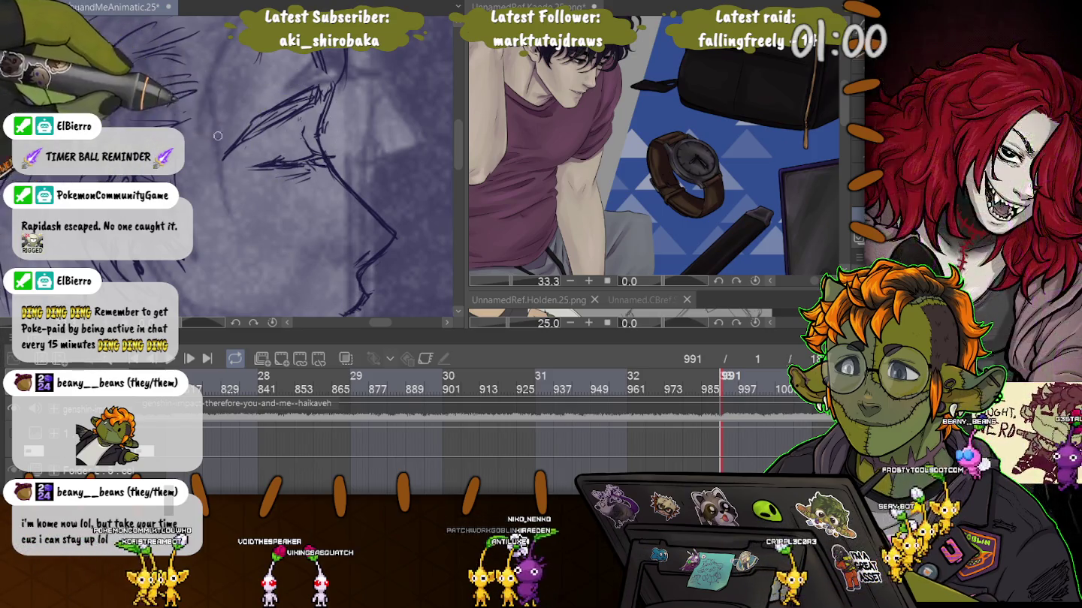
scroll(230, 118, "down", 3)
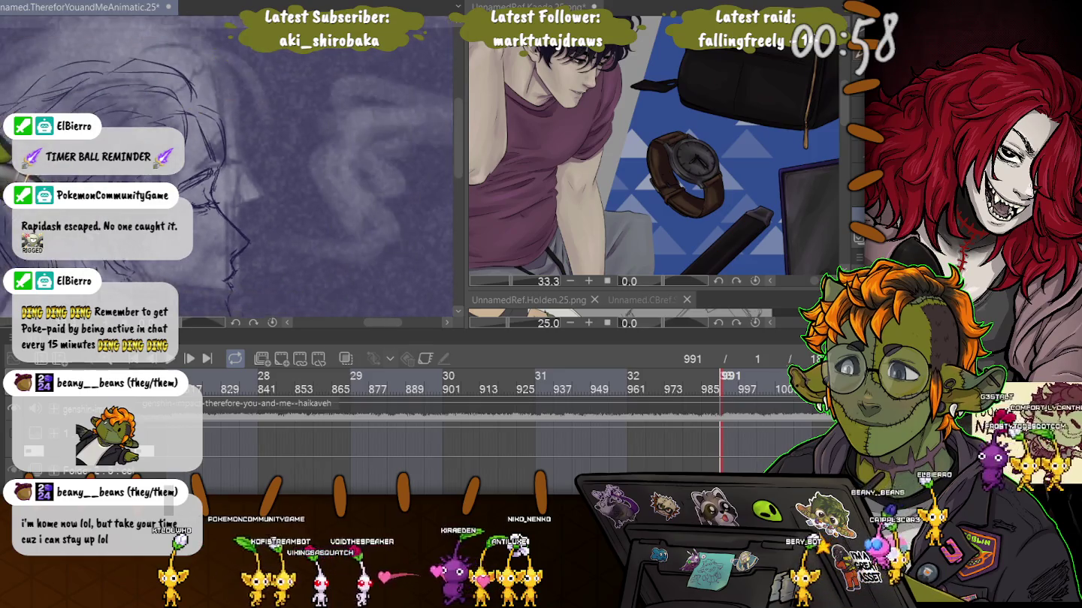
scroll(327, 164, "up", 3)
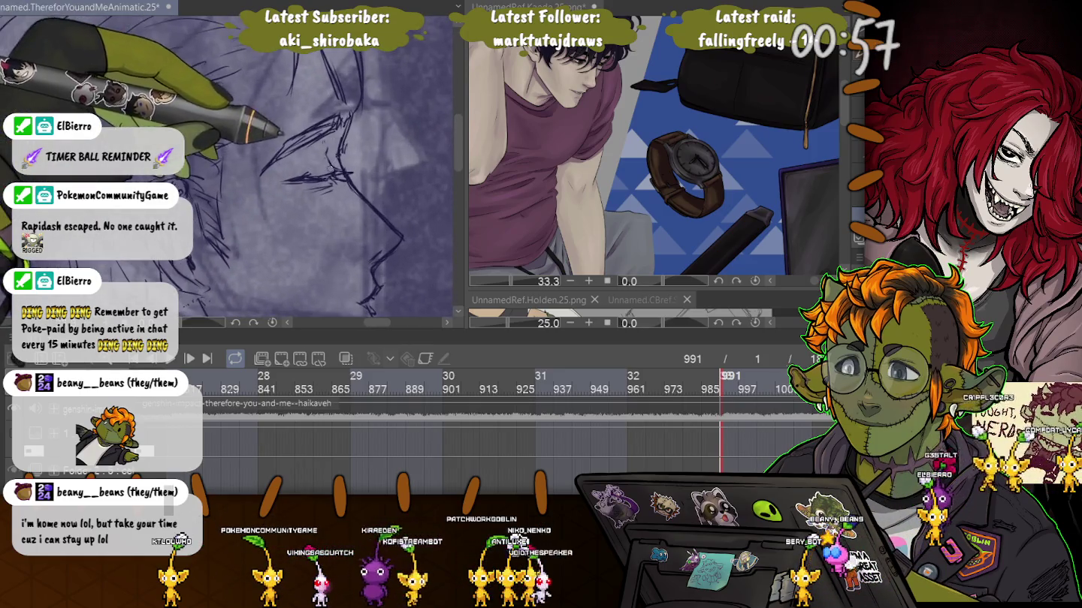
scroll(312, 156, "down", 3)
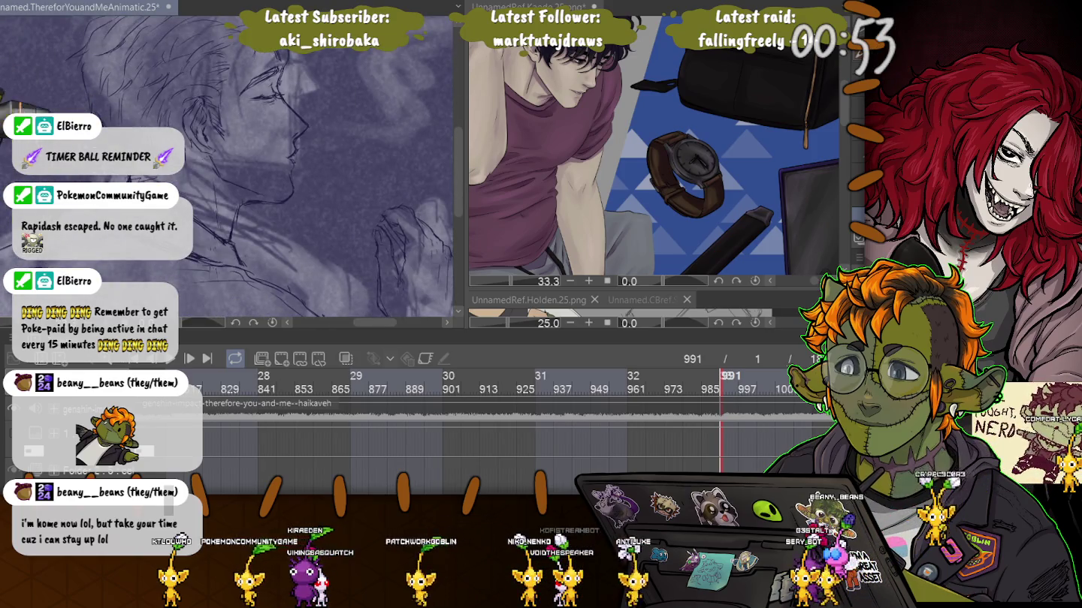
scroll(309, 197, "up", 2)
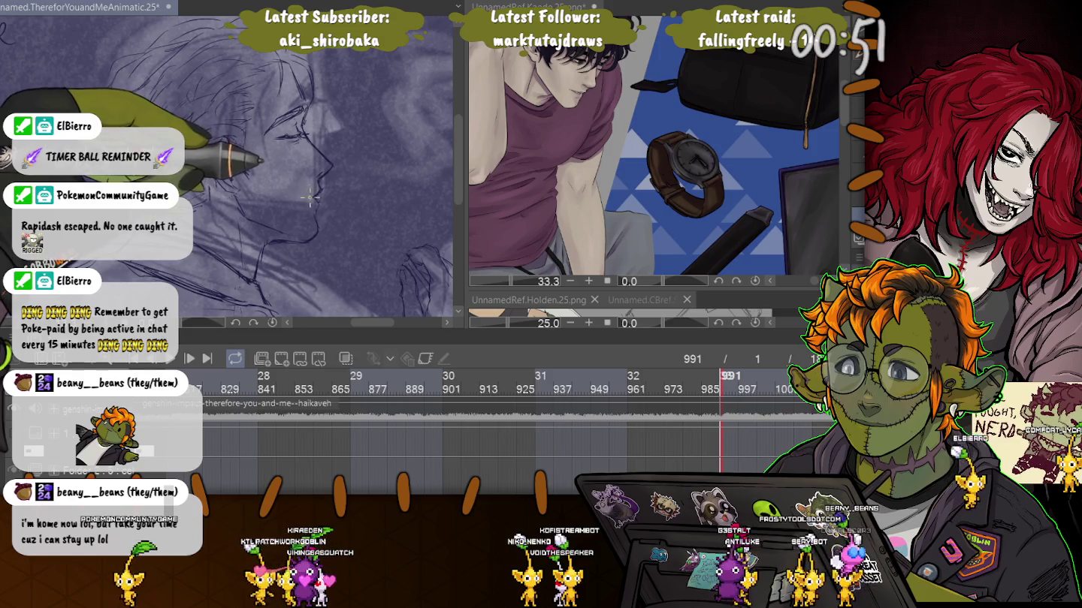
scroll(308, 197, "up", 1)
scroll(326, 198, "up", 1)
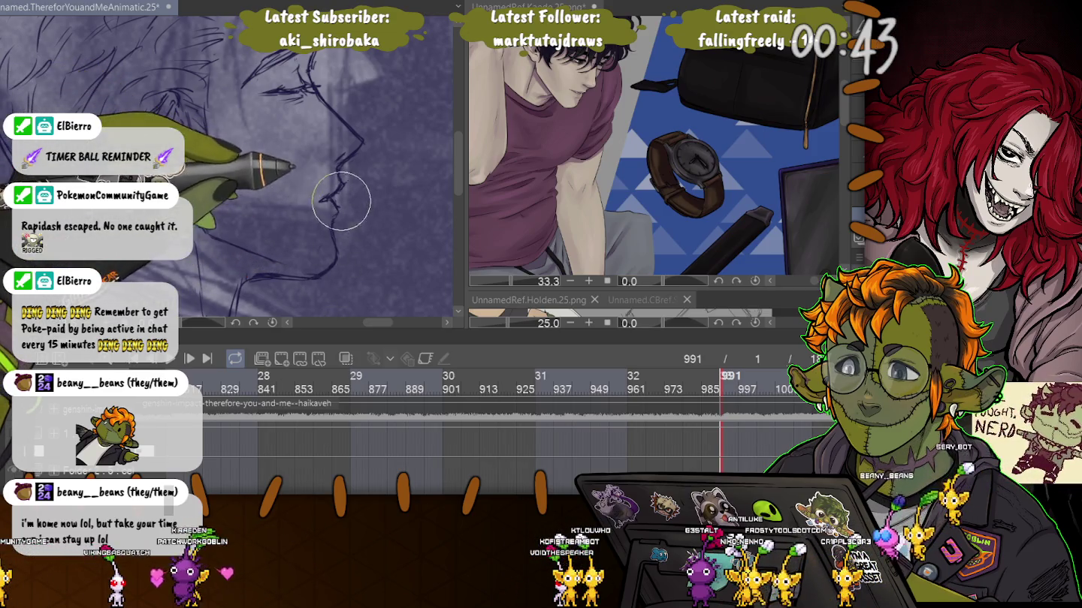
scroll(330, 199, "down", 1)
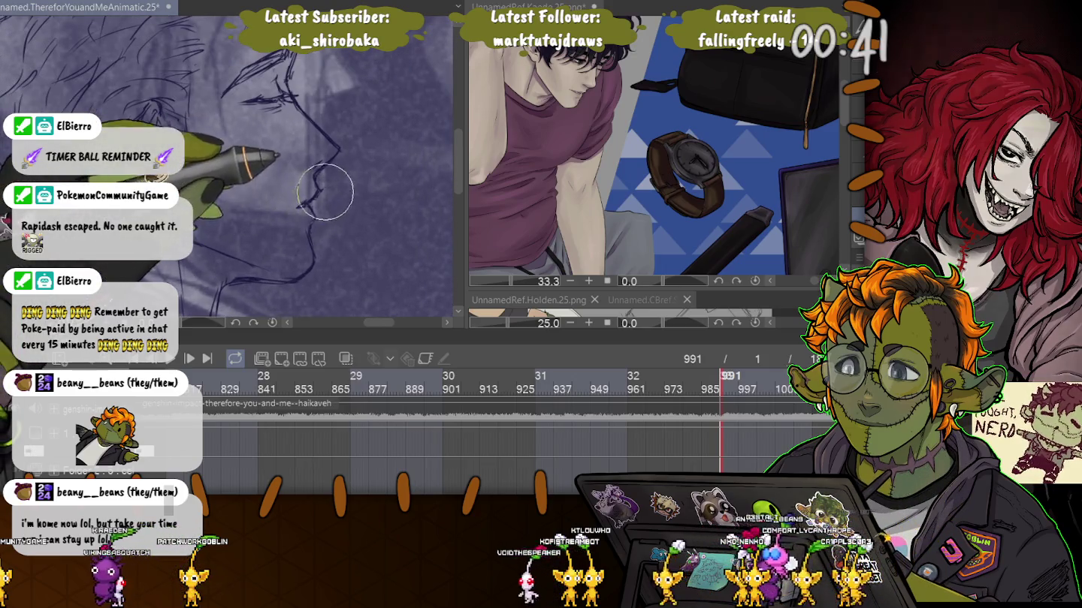
scroll(324, 193, "down", 2)
scroll(324, 192, "down", 1)
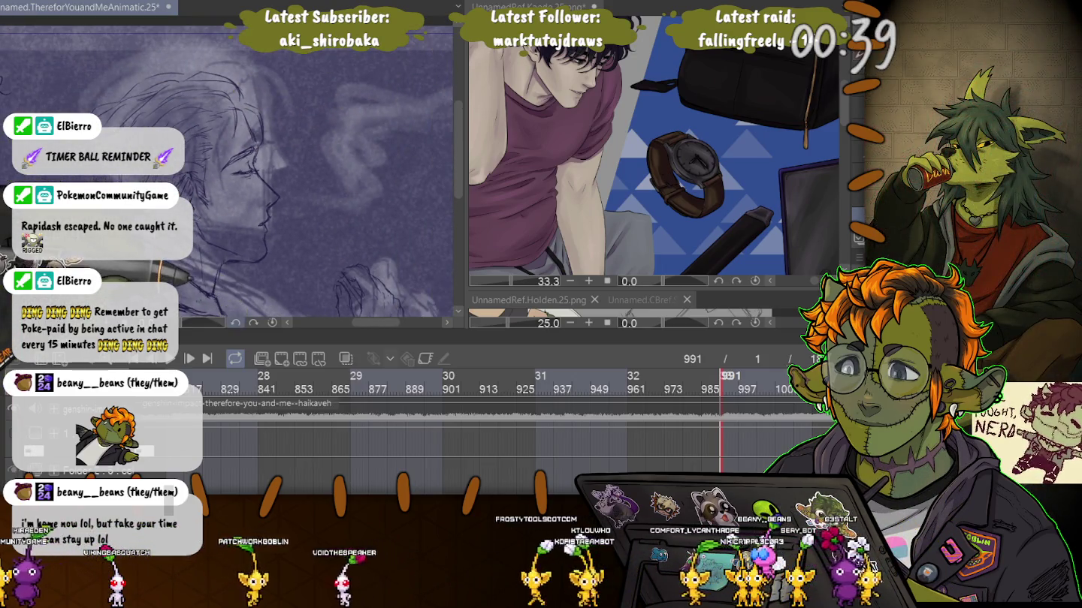
scroll(220, 182, "up", 1)
scroll(219, 182, "up", 1)
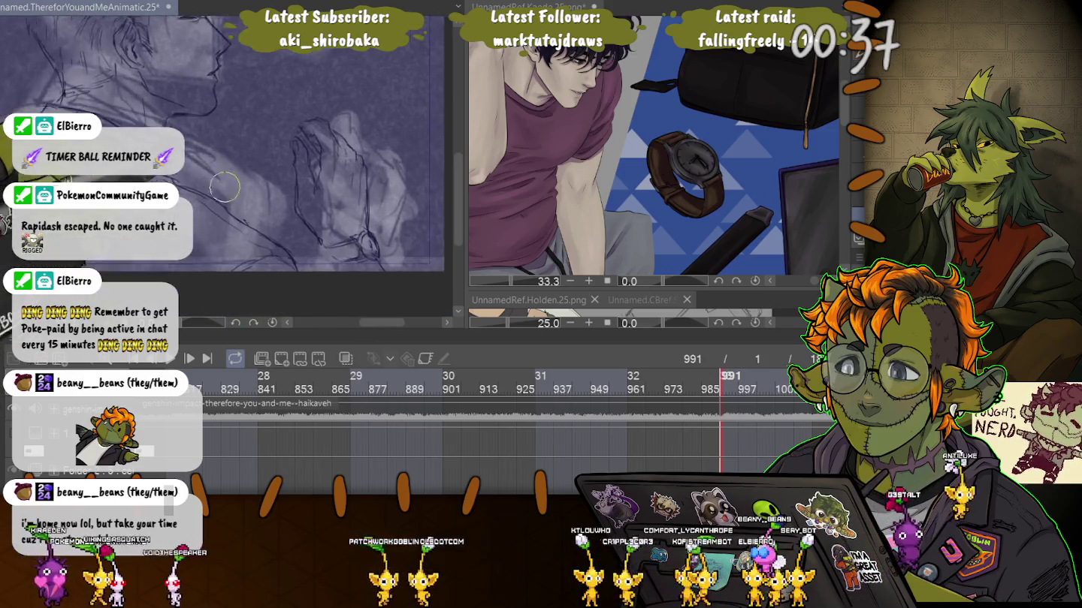
scroll(220, 182, "up", 1)
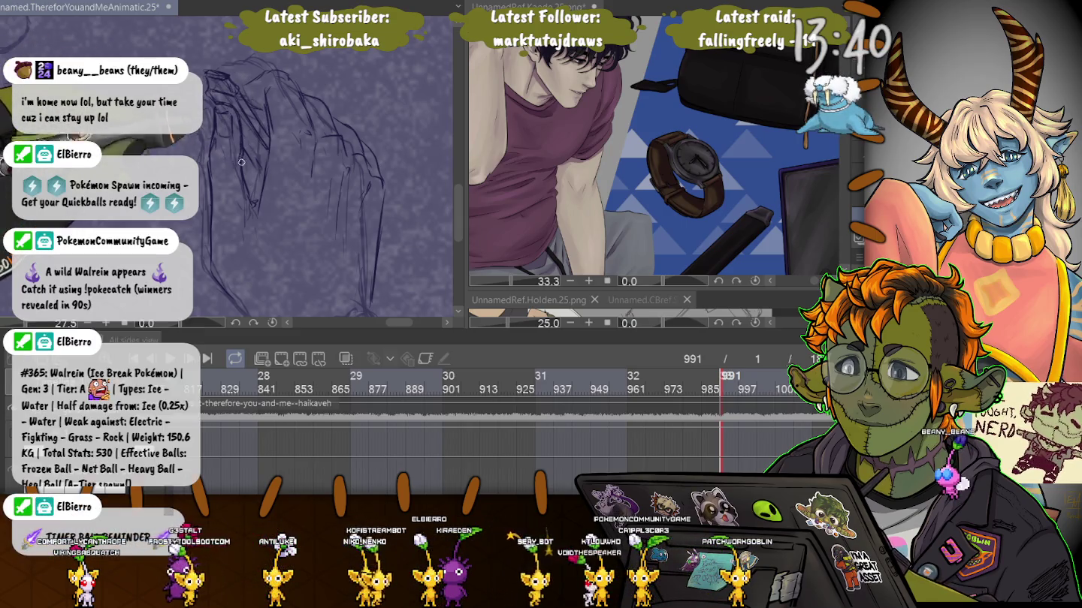
Step: Pan the canvas to bring the hand sketch into view
left_click_drag(251, 215, 236, 110)
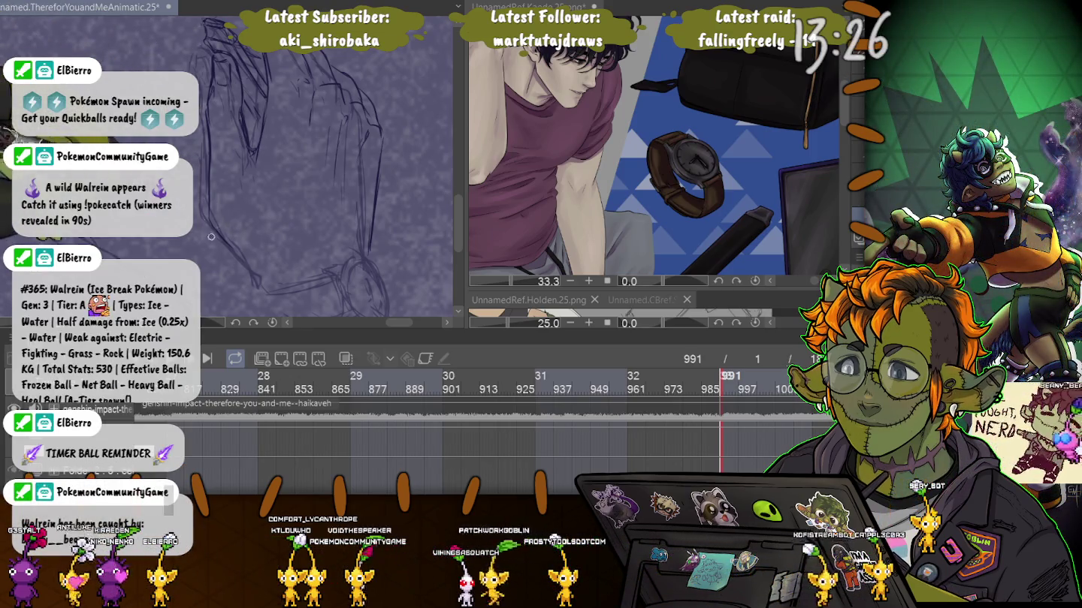
Step: Zoom out to show the whole frame and switch to a much larger brush
scroll(213, 234, "down", 3)
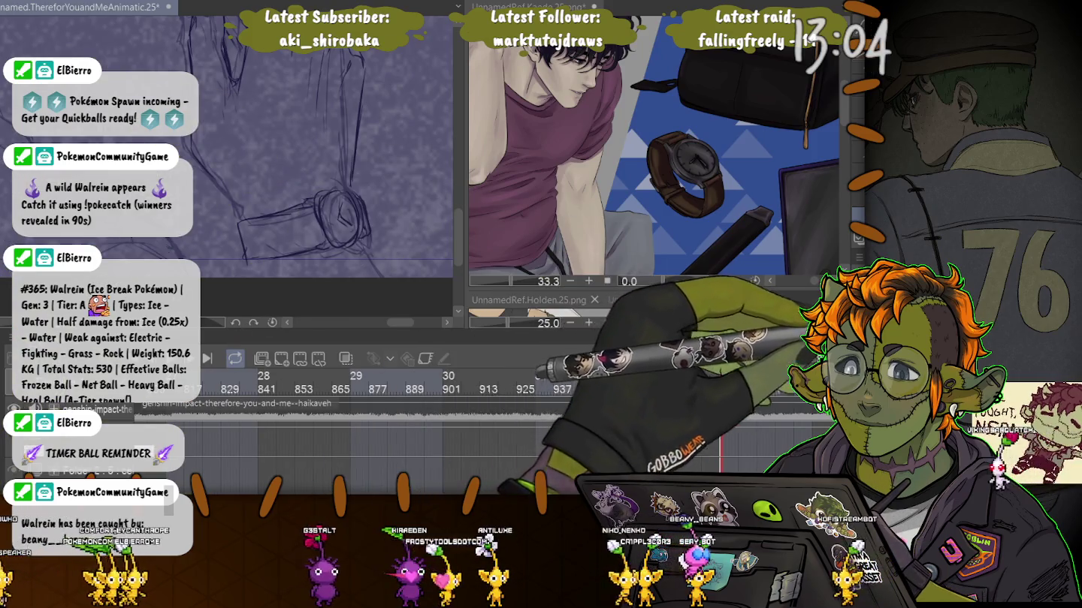
key("ctrl+0")
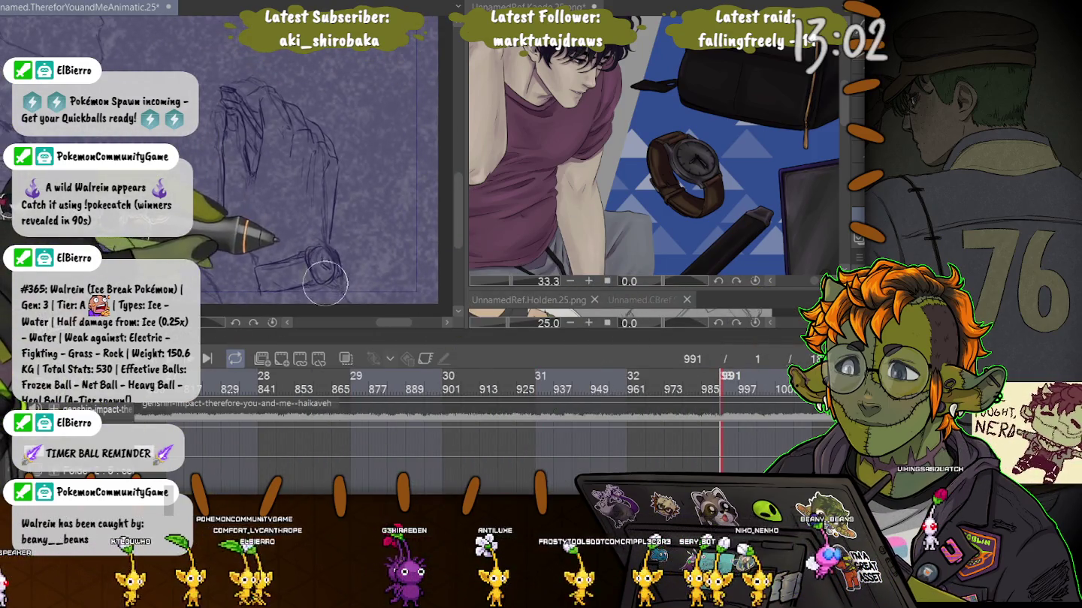
key("e")
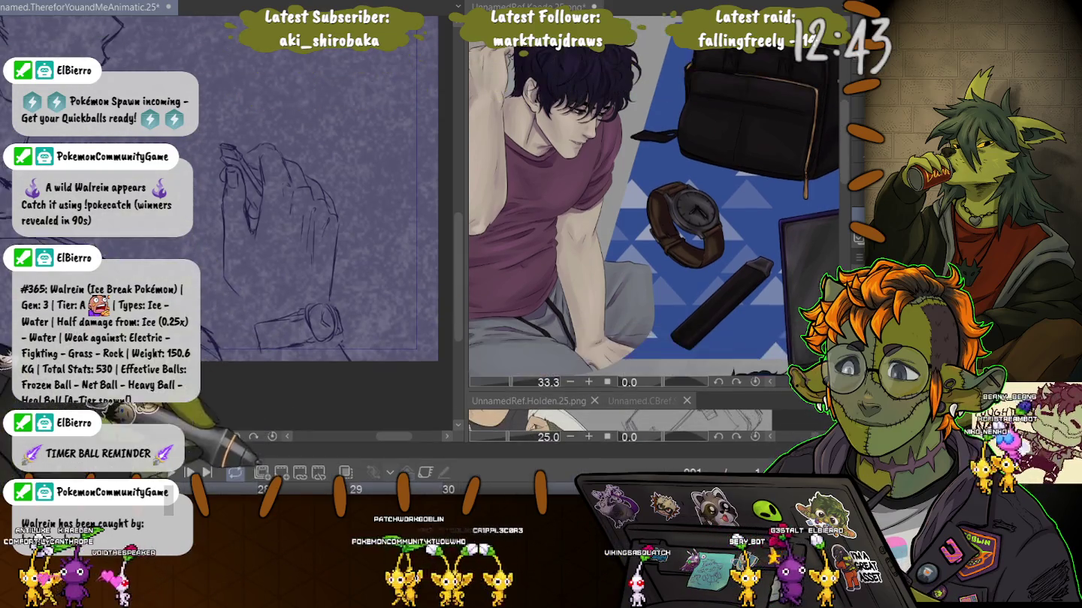
Step: Enlarge the timeline, then add new cel 6 at frame 991 and cel 7 at frame 1005
scroll(281, 249, "up", 2)
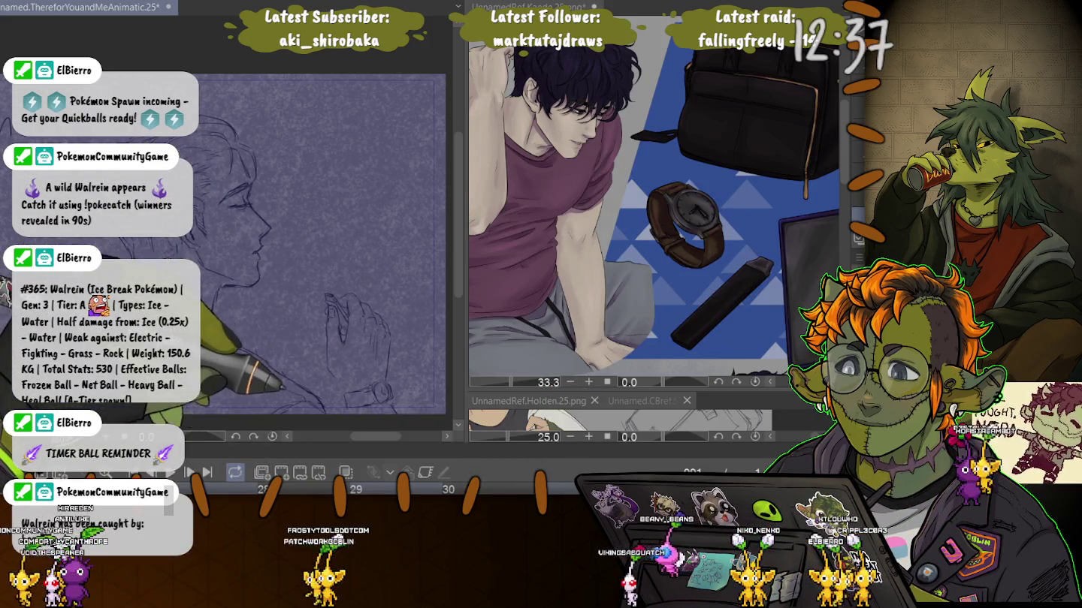
left_click_drag(526, 359, 526, 185)
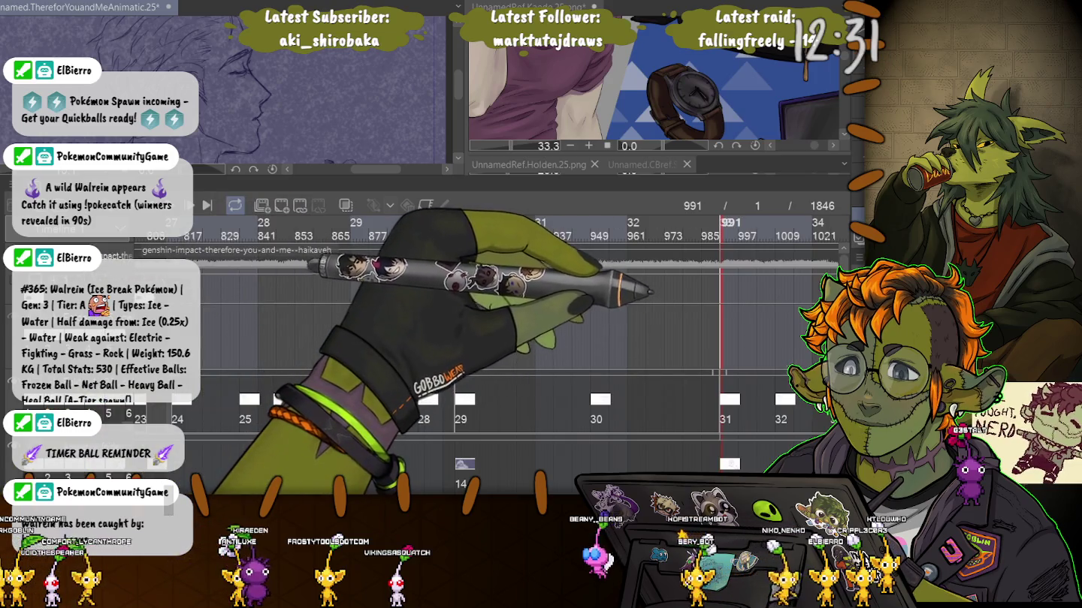
key("ctrl+shift+alt+n")
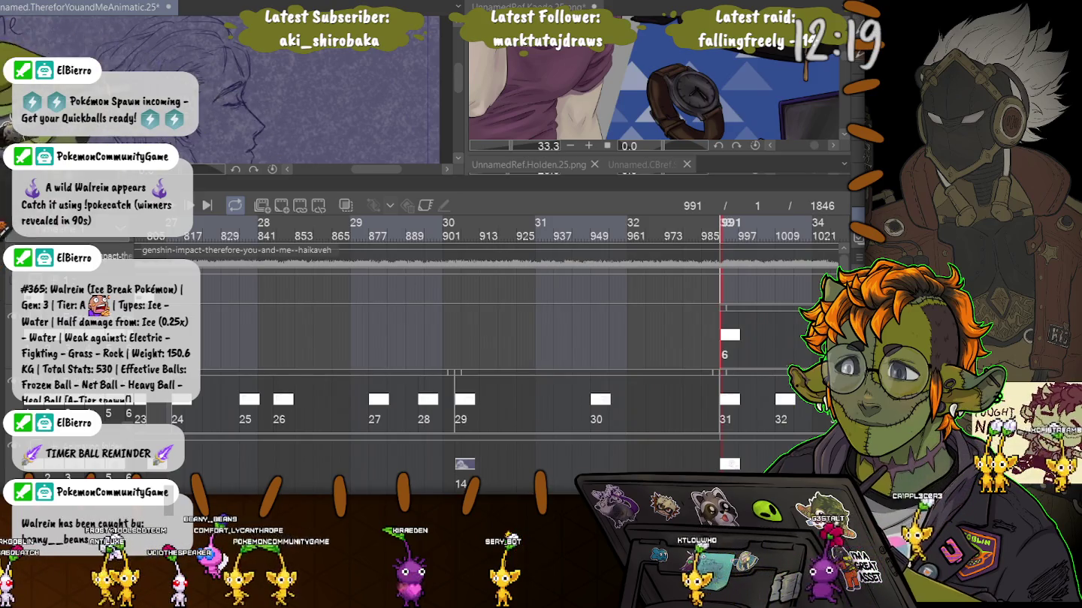
scroll(488, 338, "down", 1)
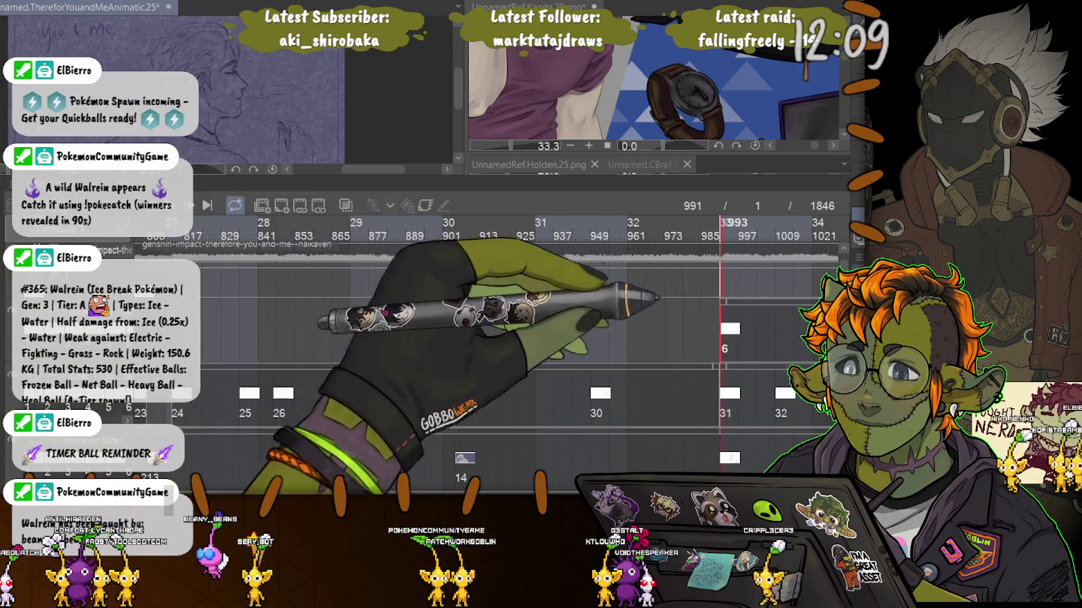
left_click(764, 226)
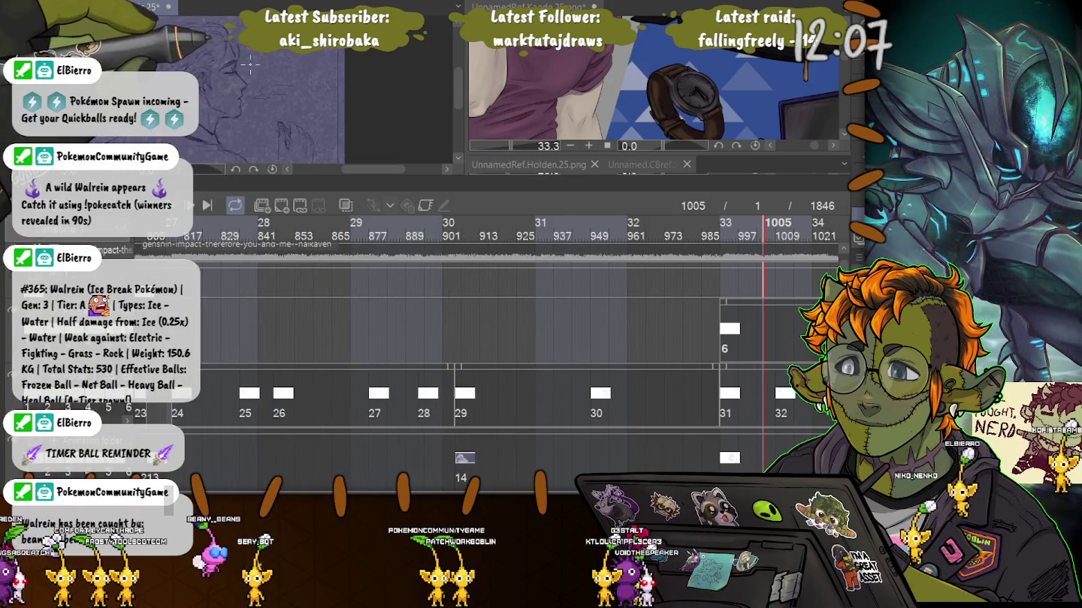
key("ctrl+shift+n")
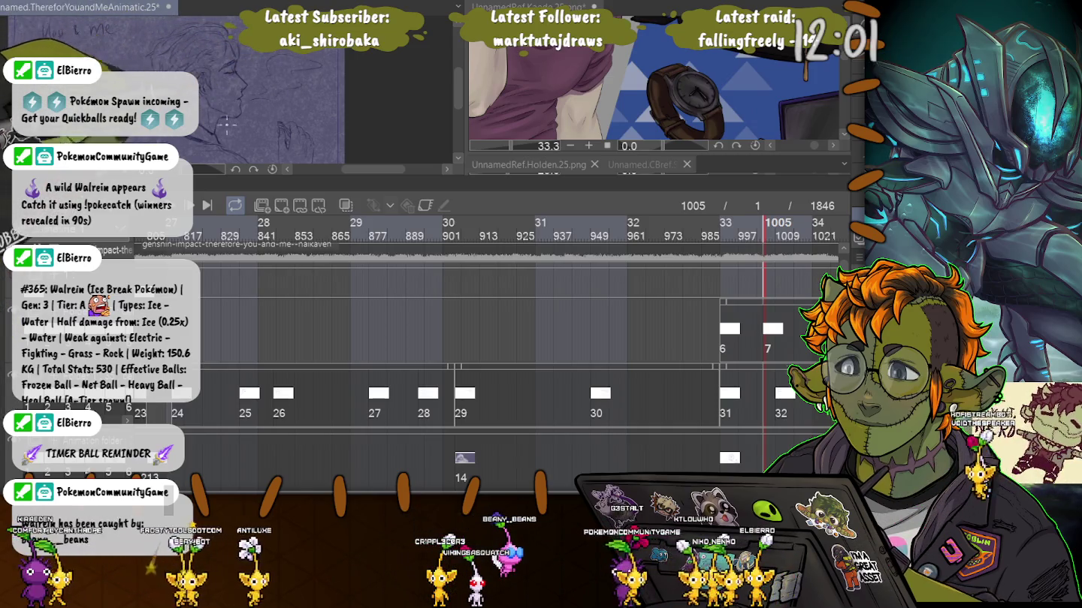
Step: Step ahead through frame 1017 to frame 1030 and create new cel 9 there
key("Right")
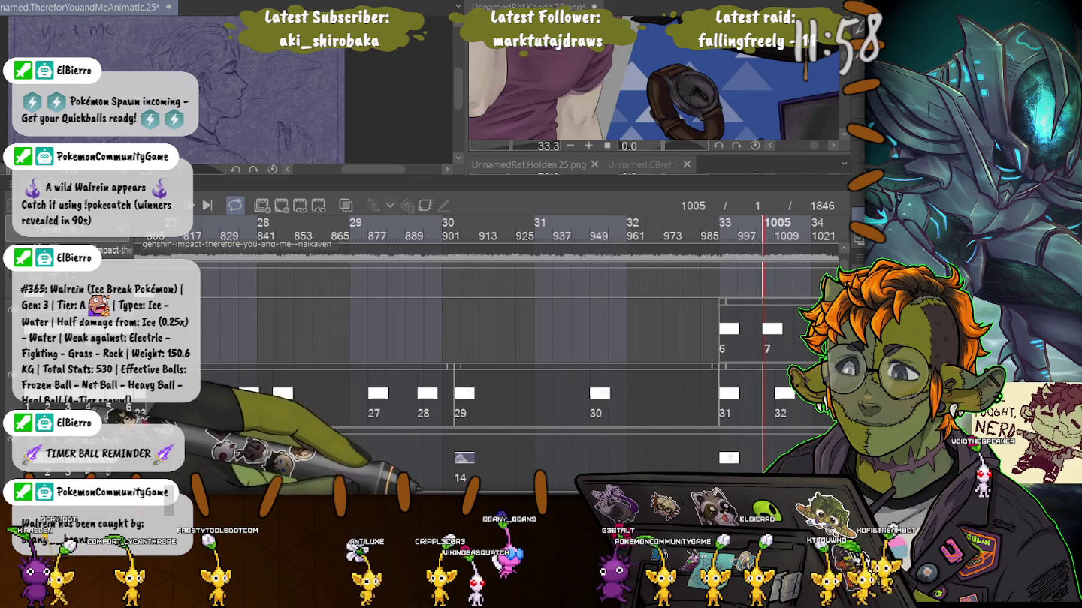
key("Left")
key("Right")
key("Right")
key("Right")
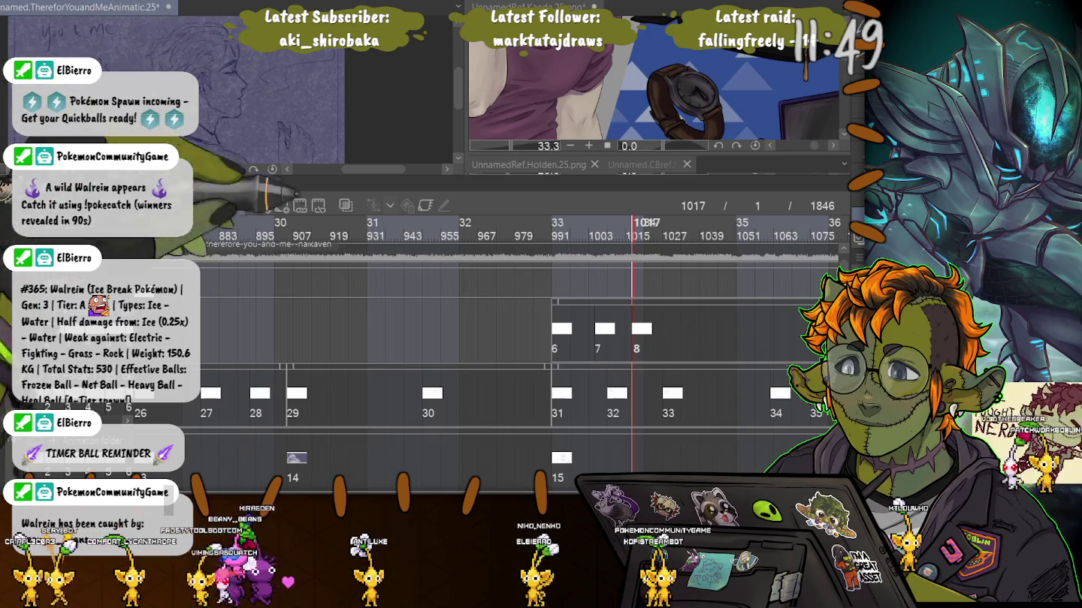
key("Right")
key("Right")
key("Right")
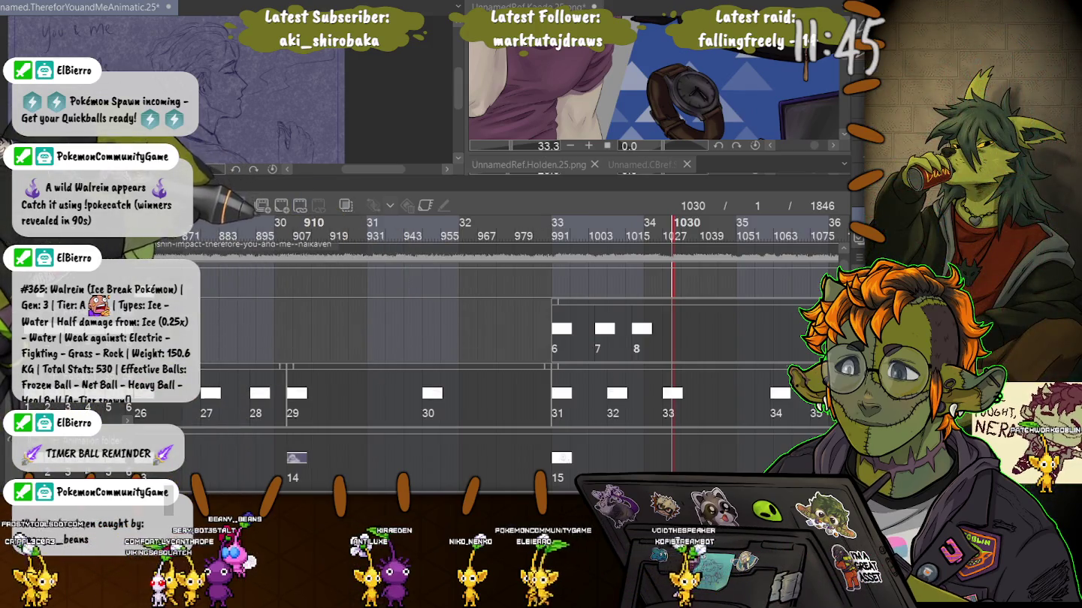
left_click(281, 206)
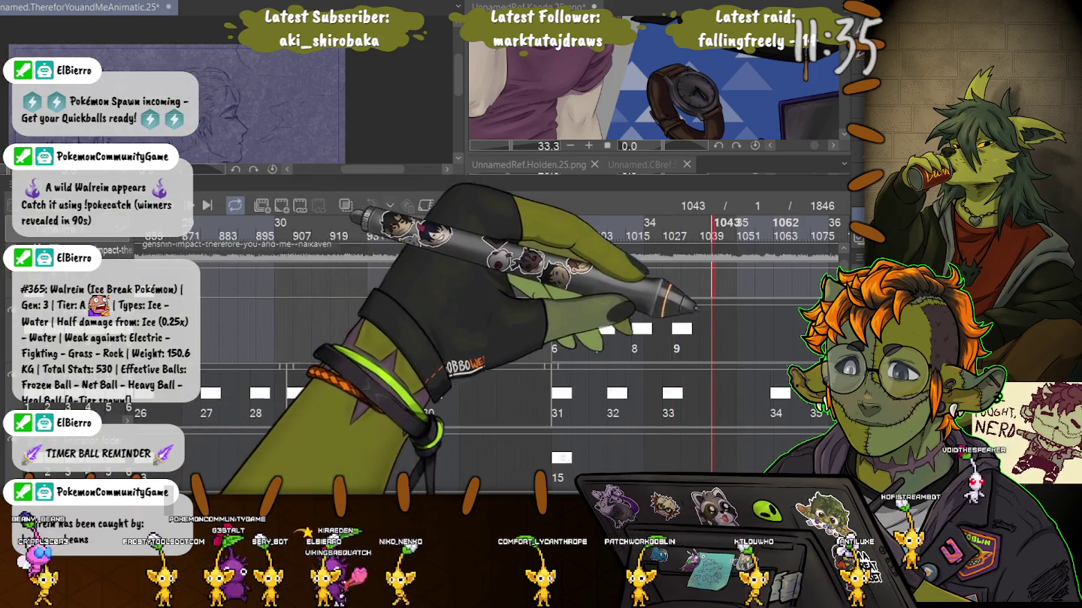
Step: Return to frame 1005 and save the animation file
left_click(771, 221)
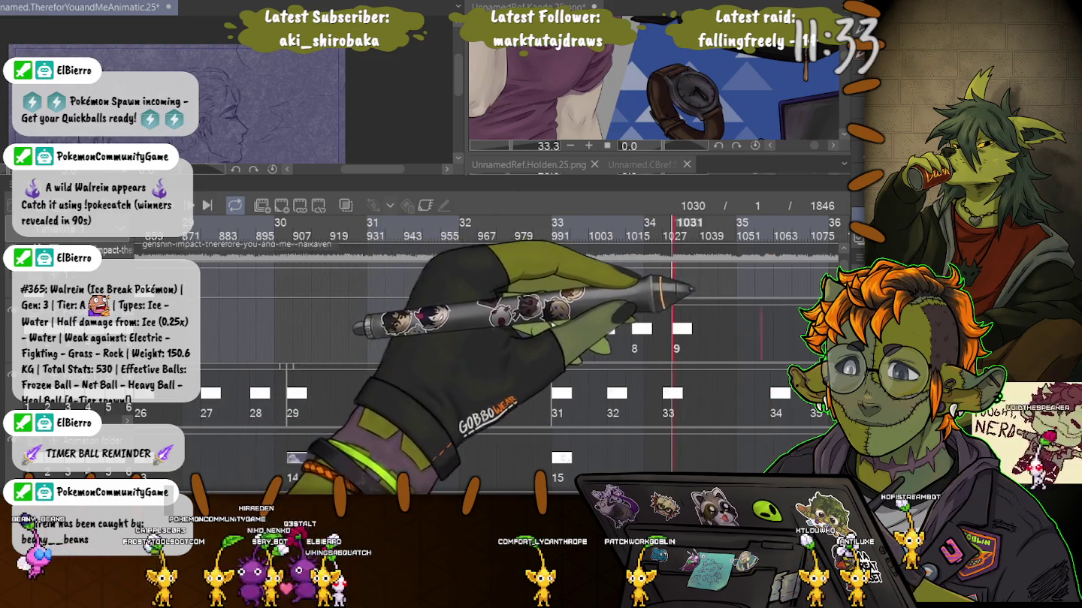
left_click(632, 222)
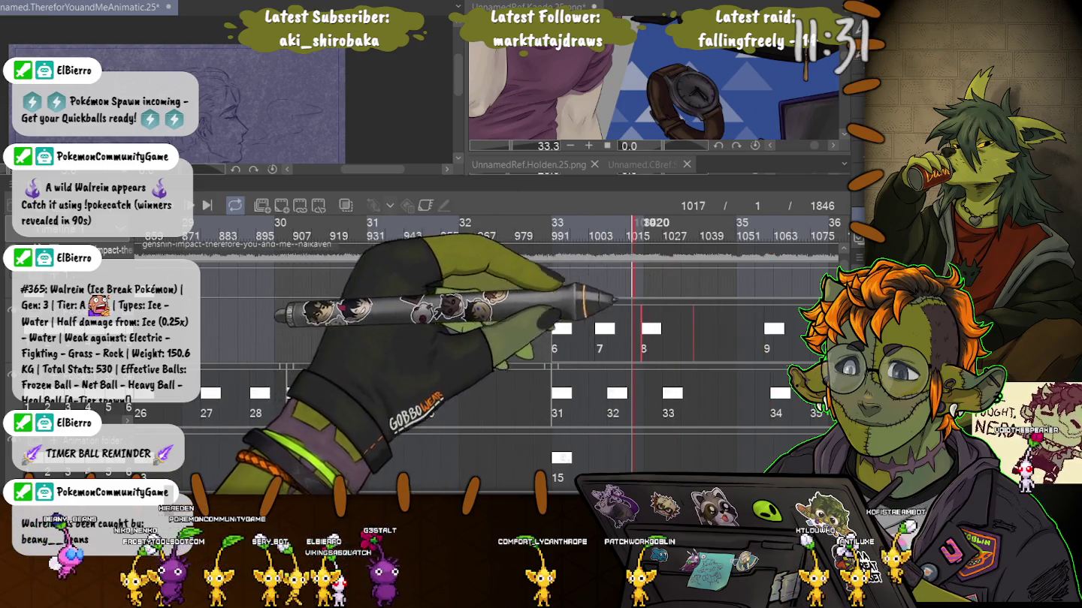
left_click(595, 221)
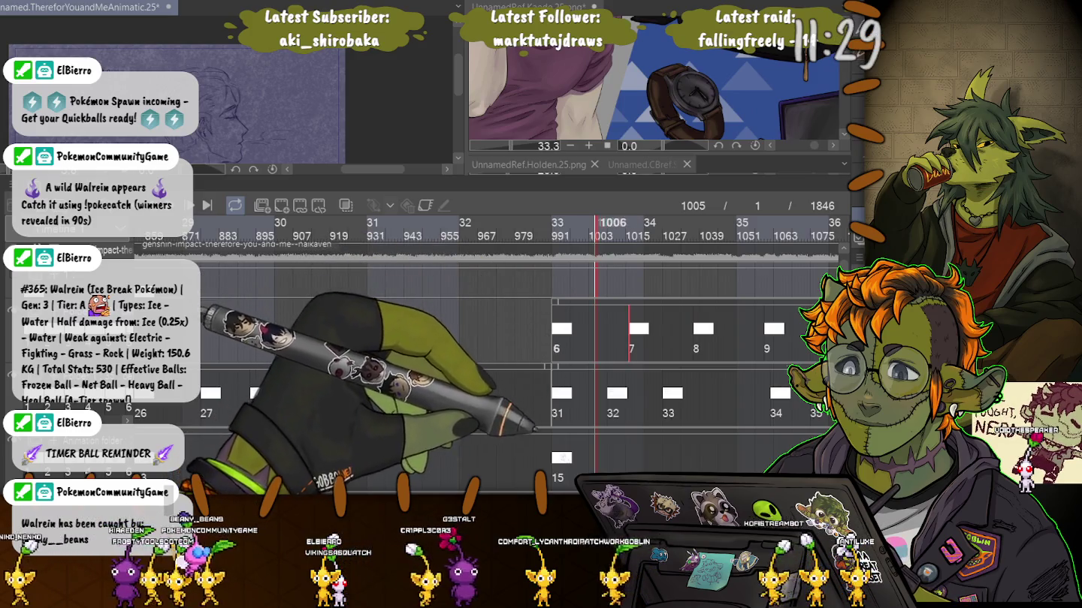
scroll(481, 361, "right", 2)
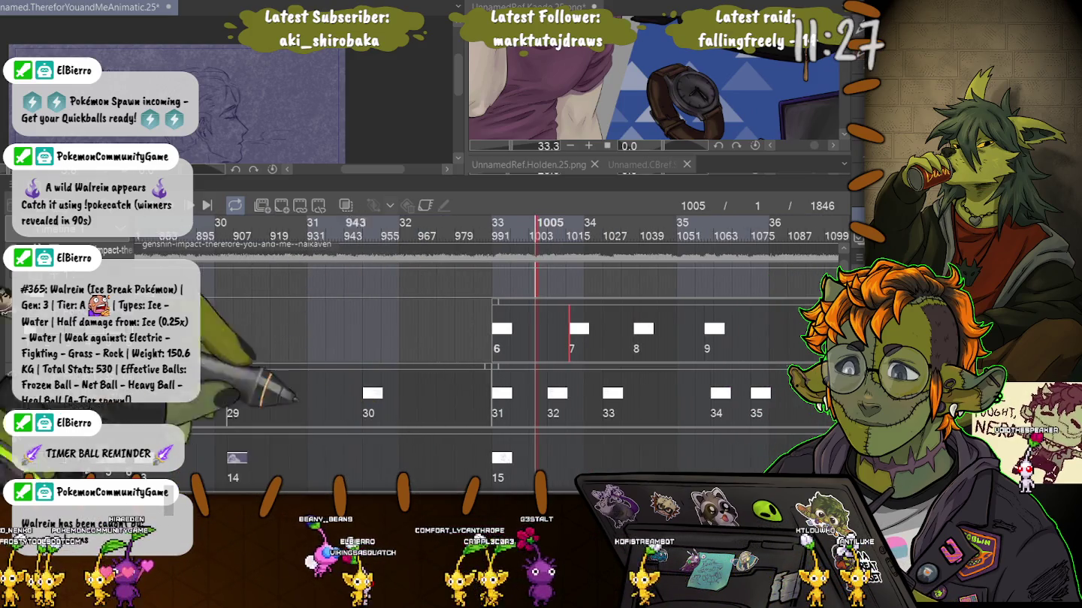
key("ctrl+s")
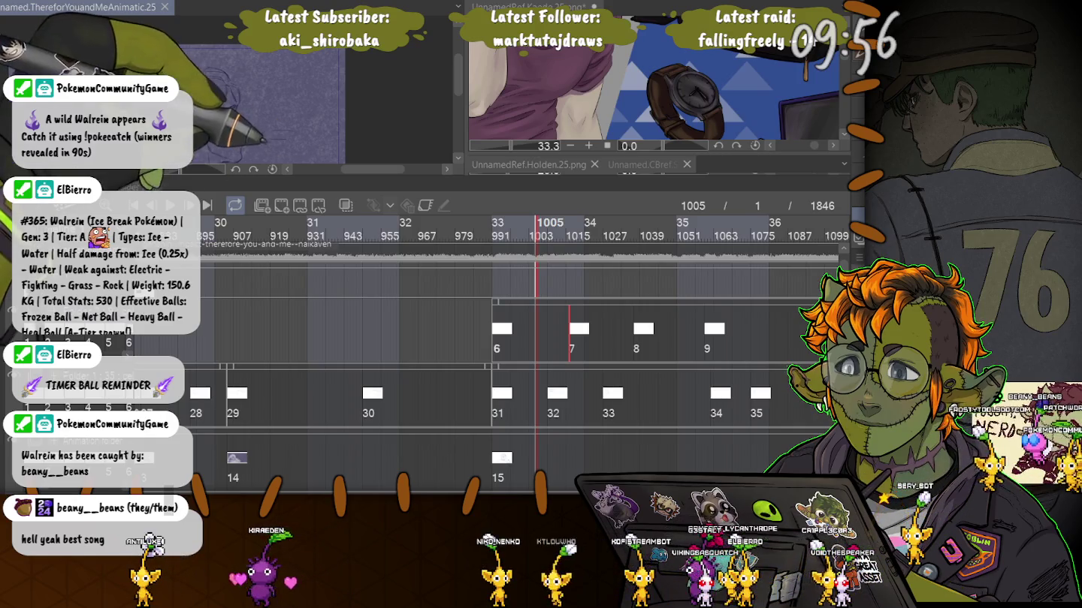
Step: Shrink the timeline so the canvas and reference window fill more of the screen
left_click_drag(226, 179, 227, 398)
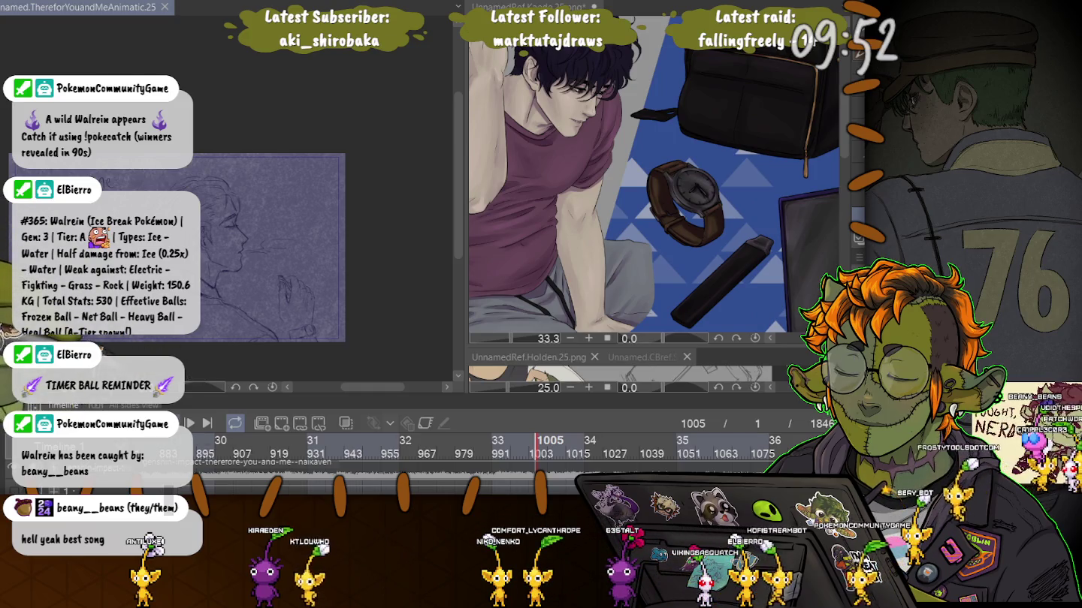
Step: Stop playback on a sketch frame and jump to frame 1091
scroll(177, 248, "down", 1)
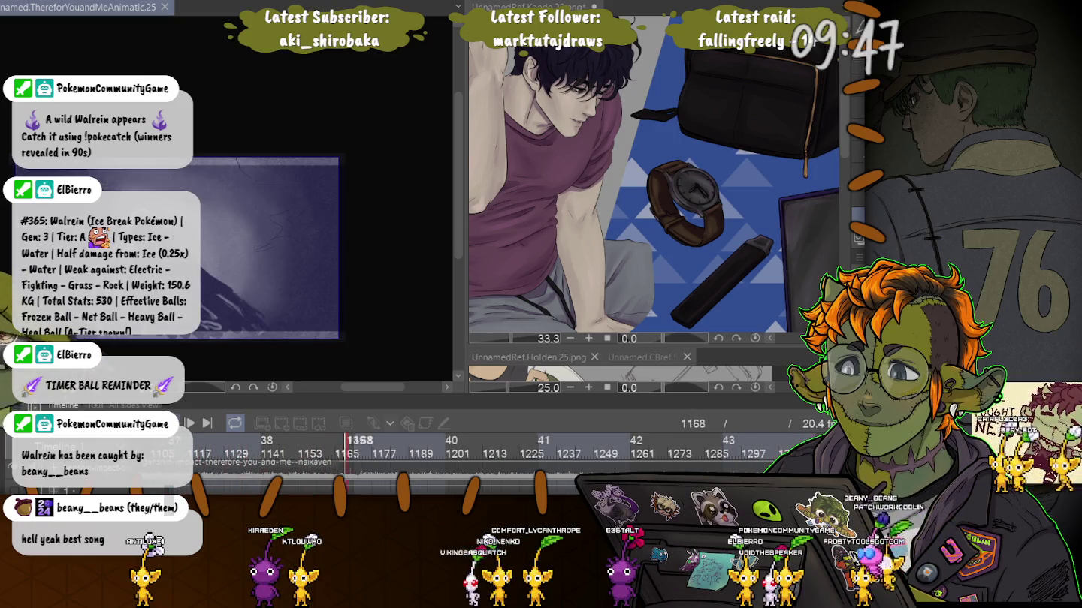
key("space")
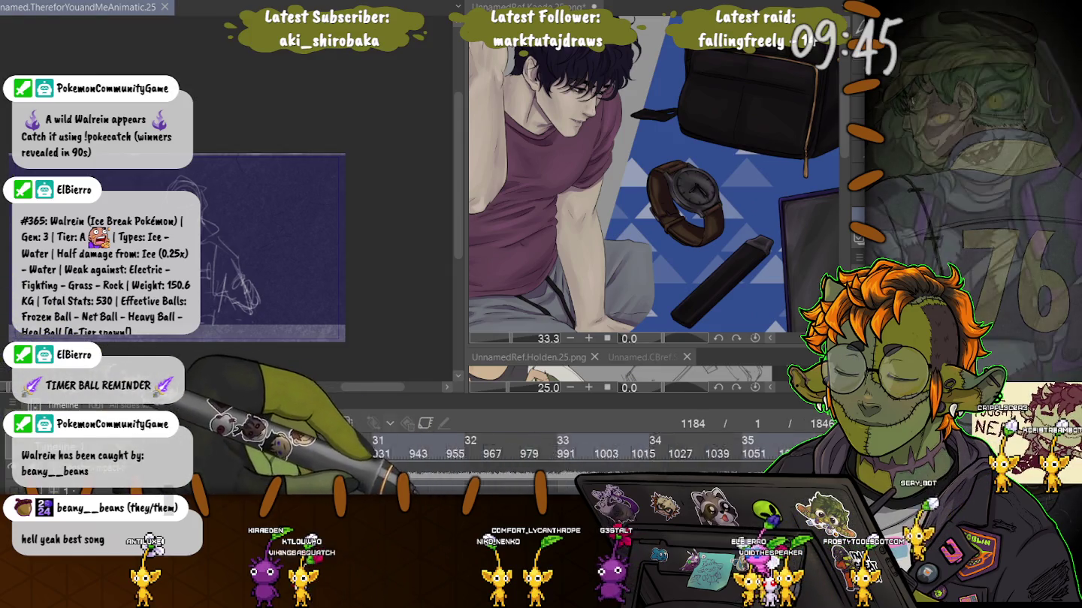
scroll(586, 449, "right", 5)
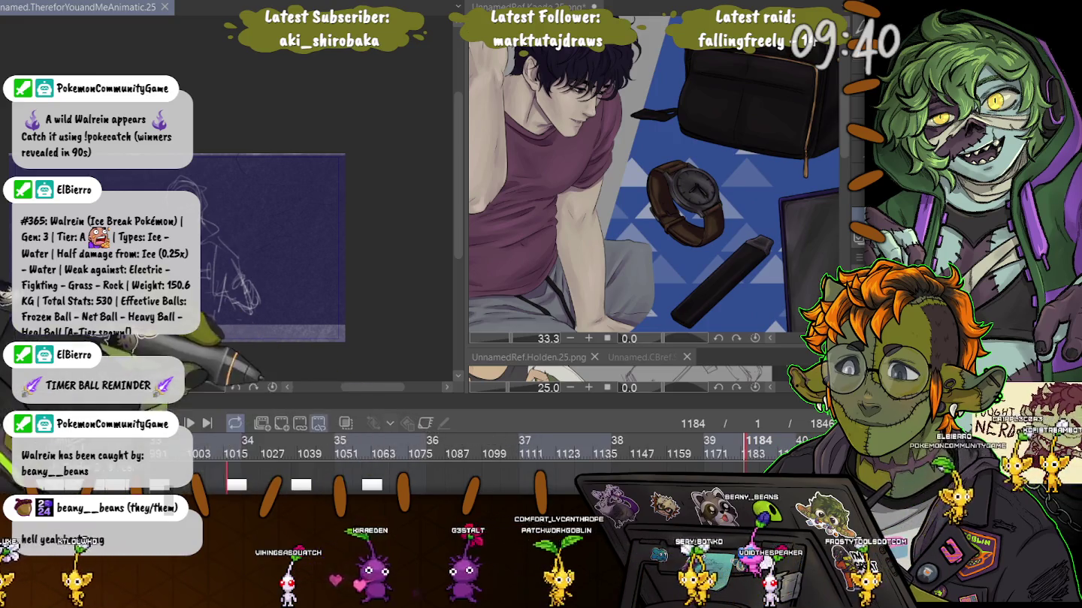
left_click(457, 448)
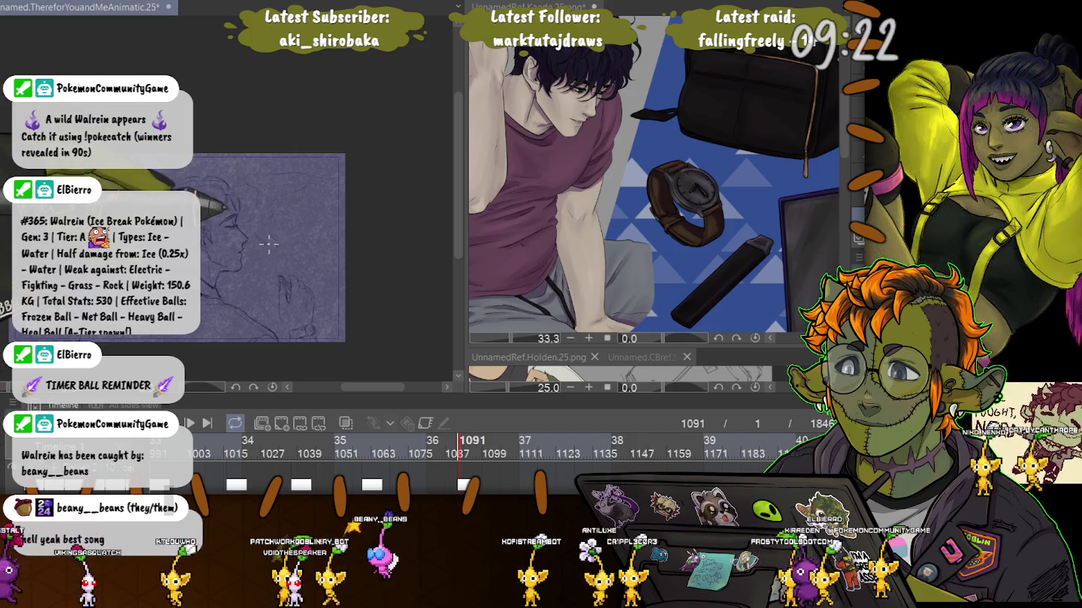
Step: Replay the animatic from frames 1117 and 991, stopping at frame 1175
key("space")
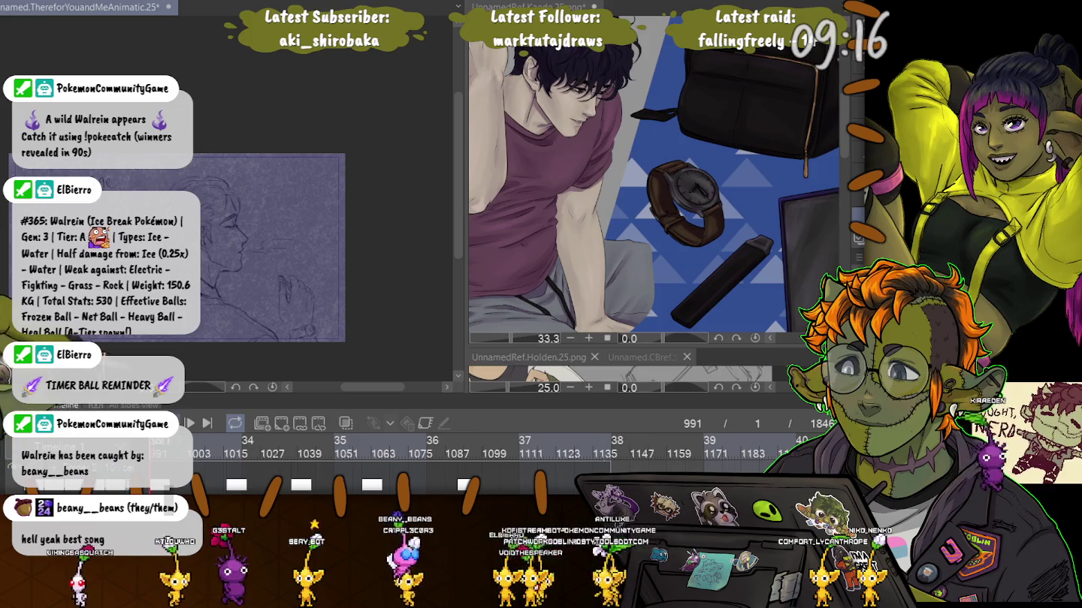
key("space")
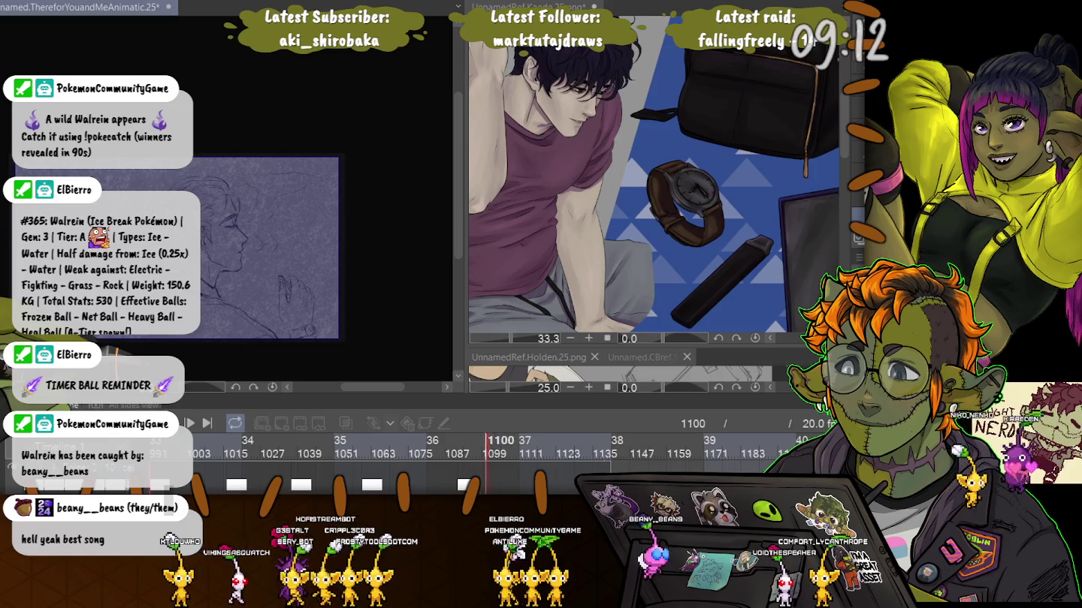
key("space")
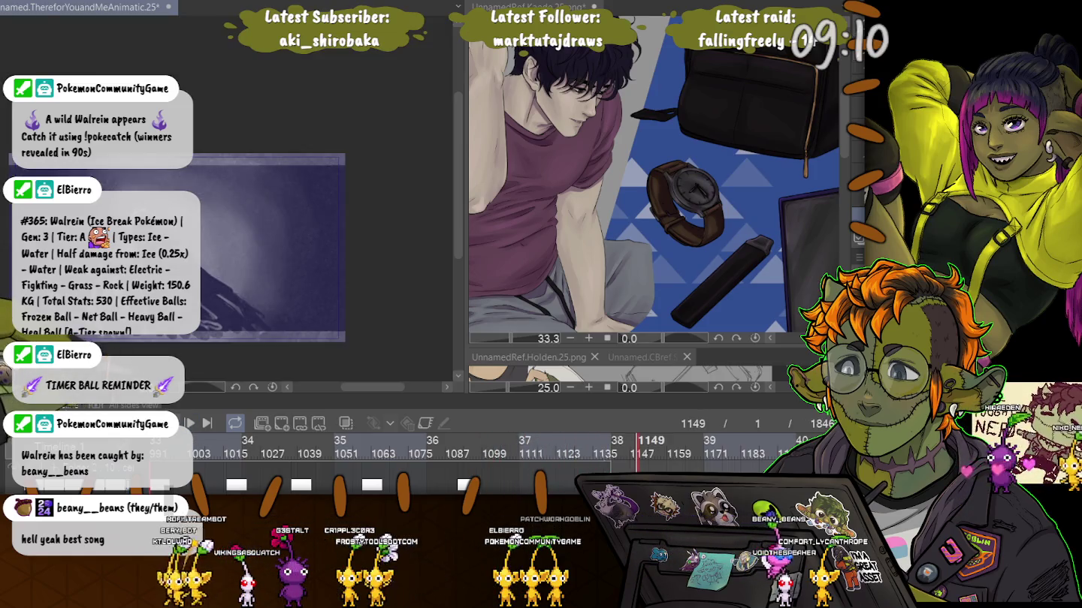
left_click(539, 441)
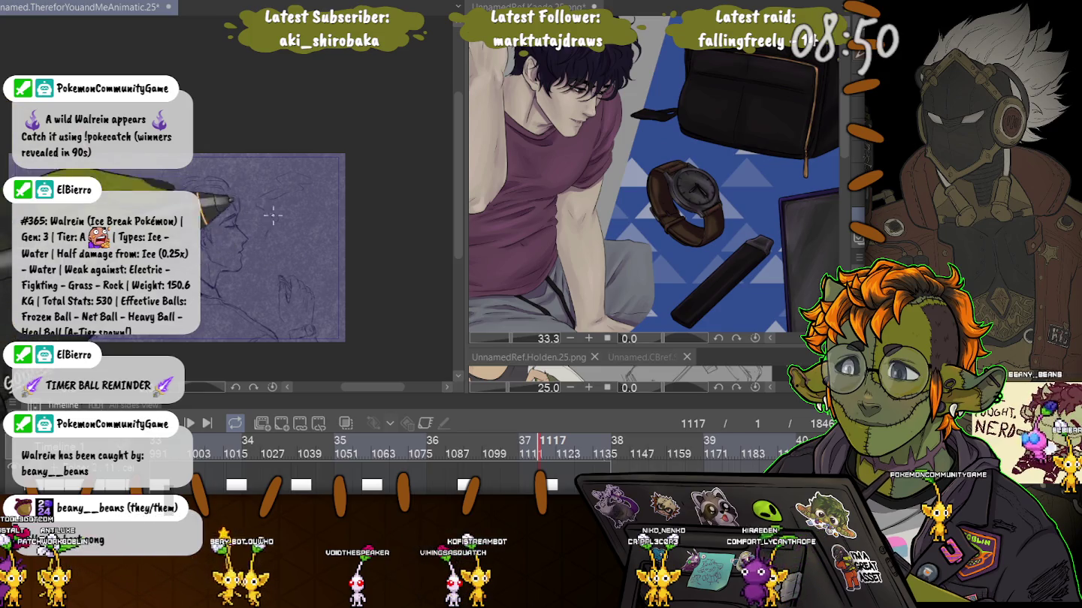
key("Home")
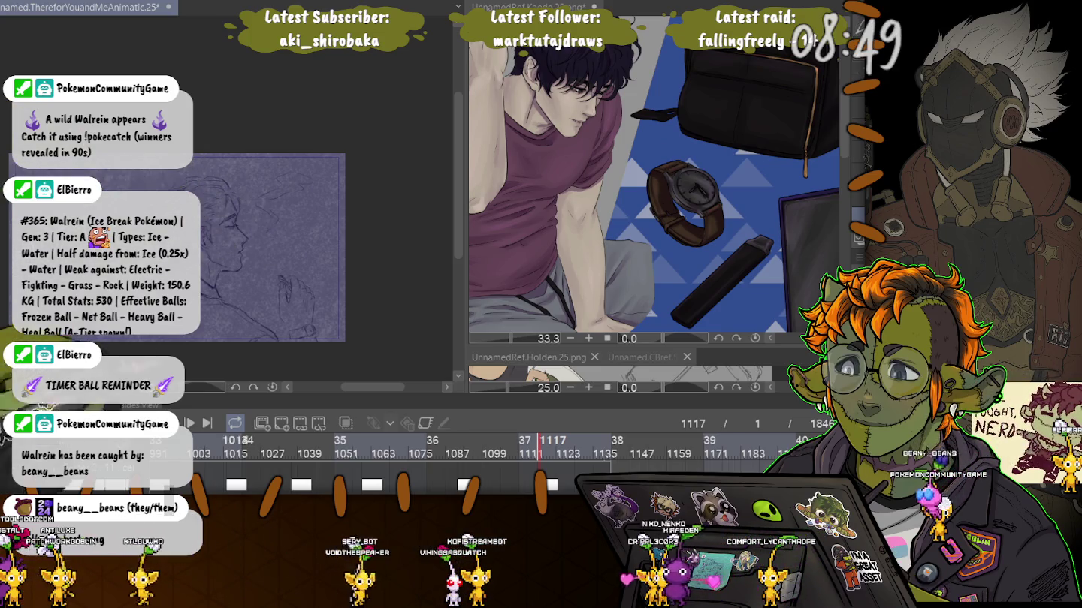
key("space")
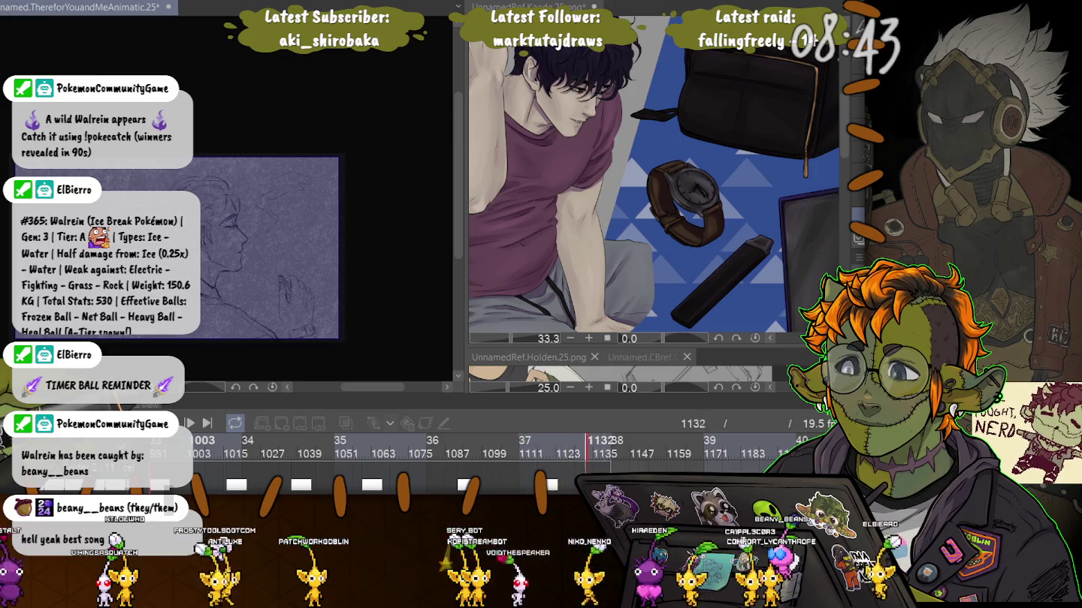
key("space")
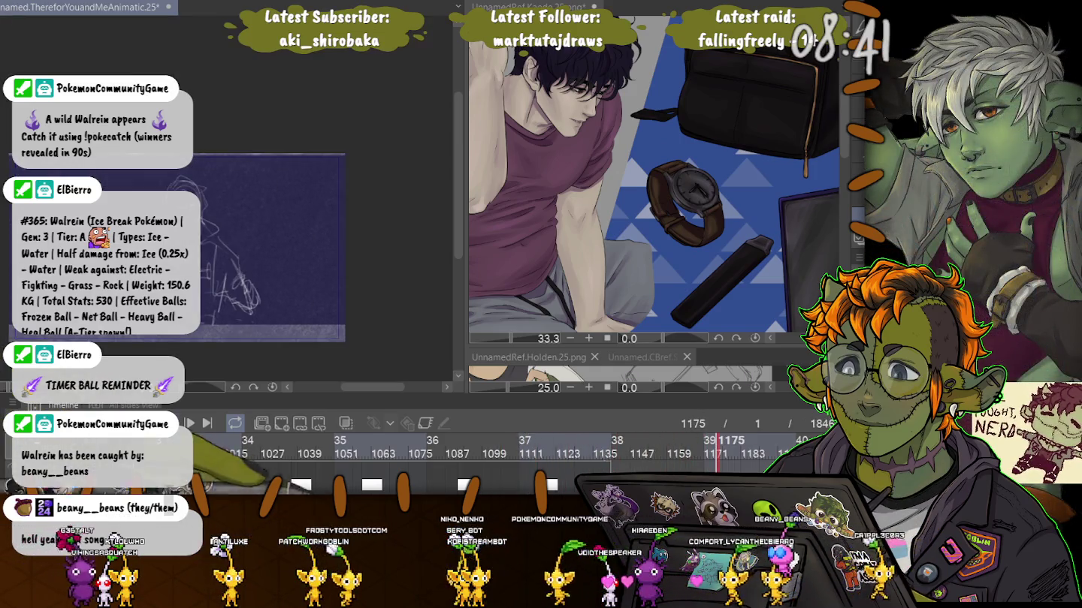
Step: Scrub the timeline forward from frame 337 past 813 to the profile sketch near frame 1027
scroll(526, 450, "left", 5)
scroll(526, 451, "left", 8)
scroll(526, 450, "left", 15)
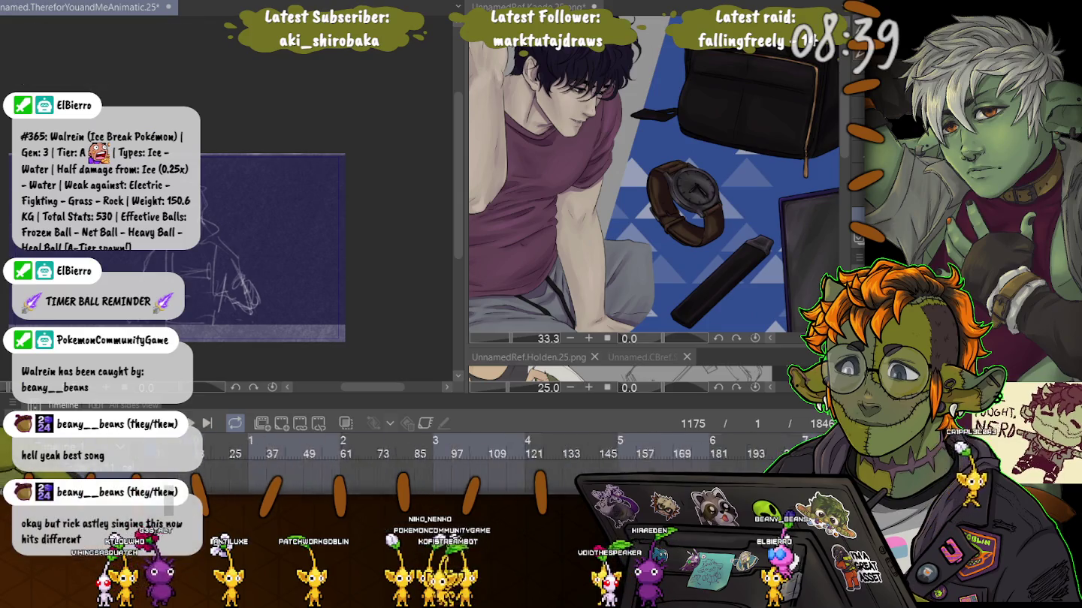
scroll(525, 450, "left", 2)
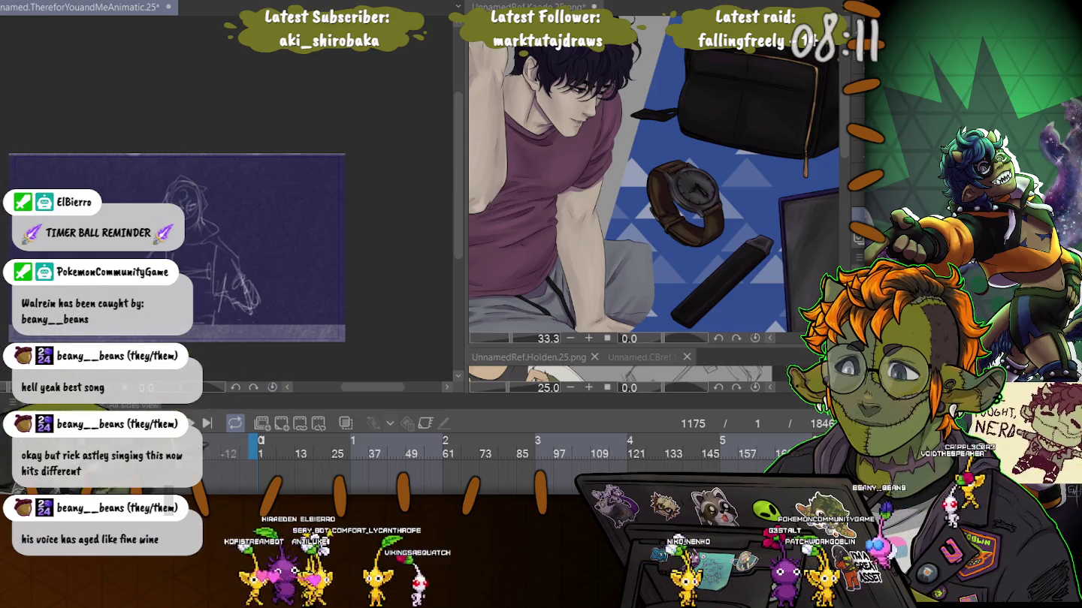
left_click(325, 443)
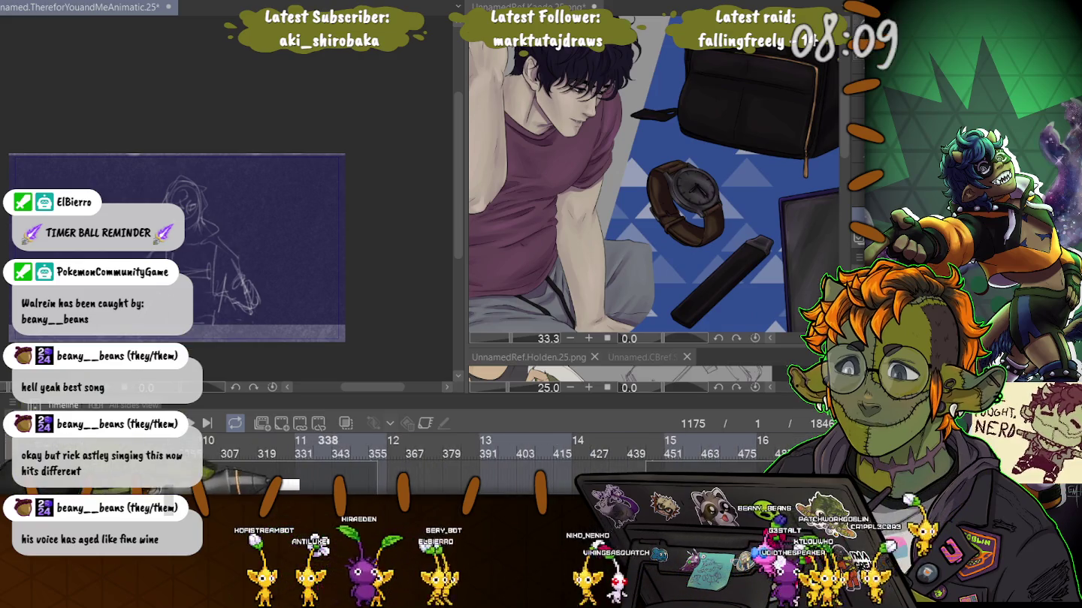
left_click_drag(325, 442, 697, 443)
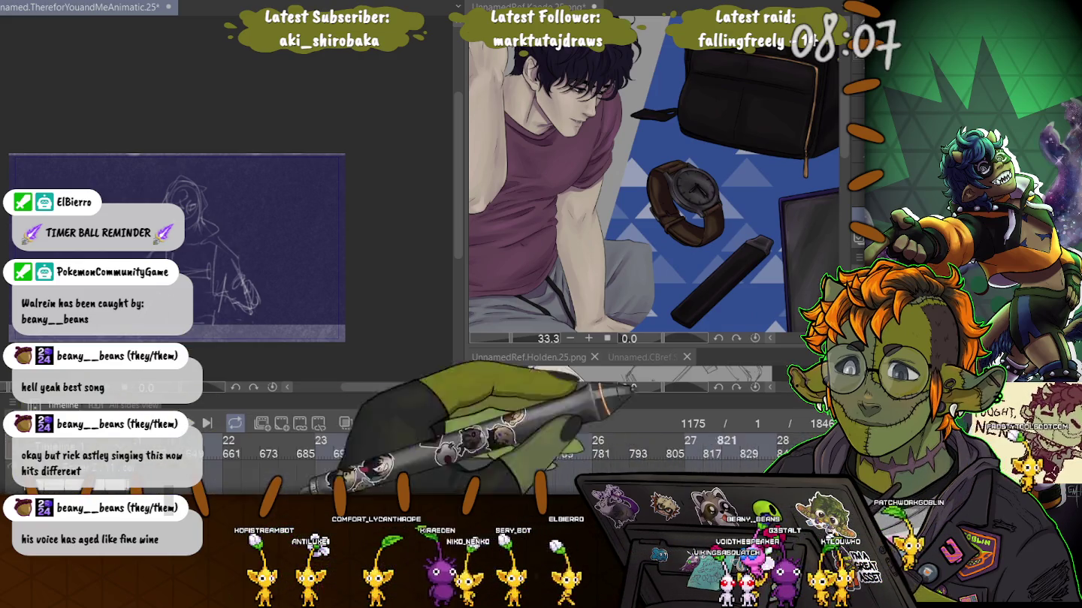
scroll(450, 450, "right", 1)
mouse_move(511, 450)
left_mouse_down()
mouse_move(488, 450)
mouse_move(601, 443)
left_mouse_up()
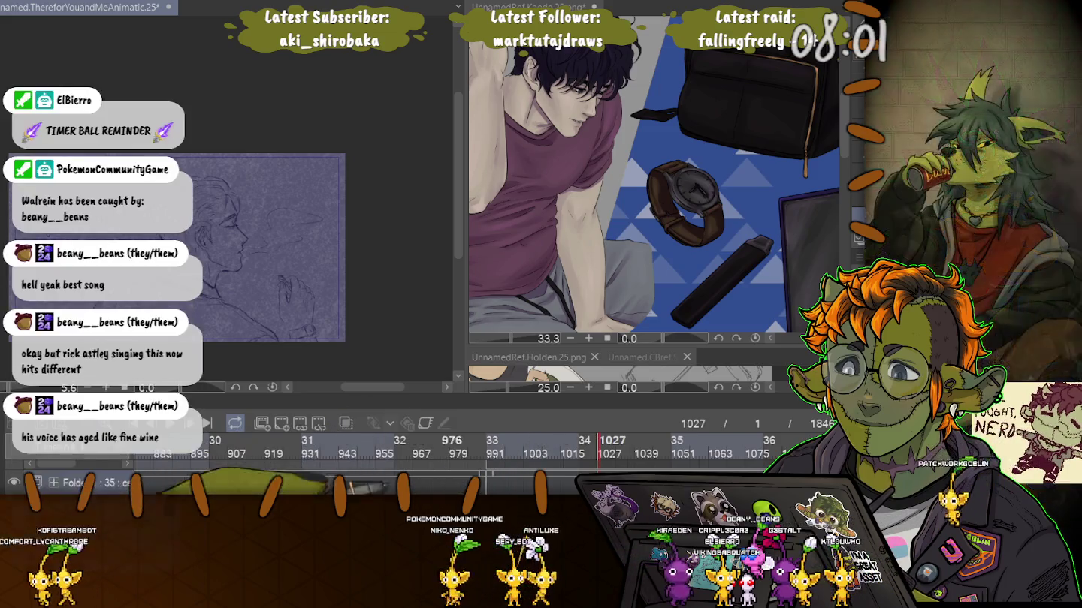
Step: Jump to frame 905, the frame with the dialogue text
scroll(451, 450, "left", 2)
scroll(450, 450, "left", 1)
scroll(450, 450, "left", 2)
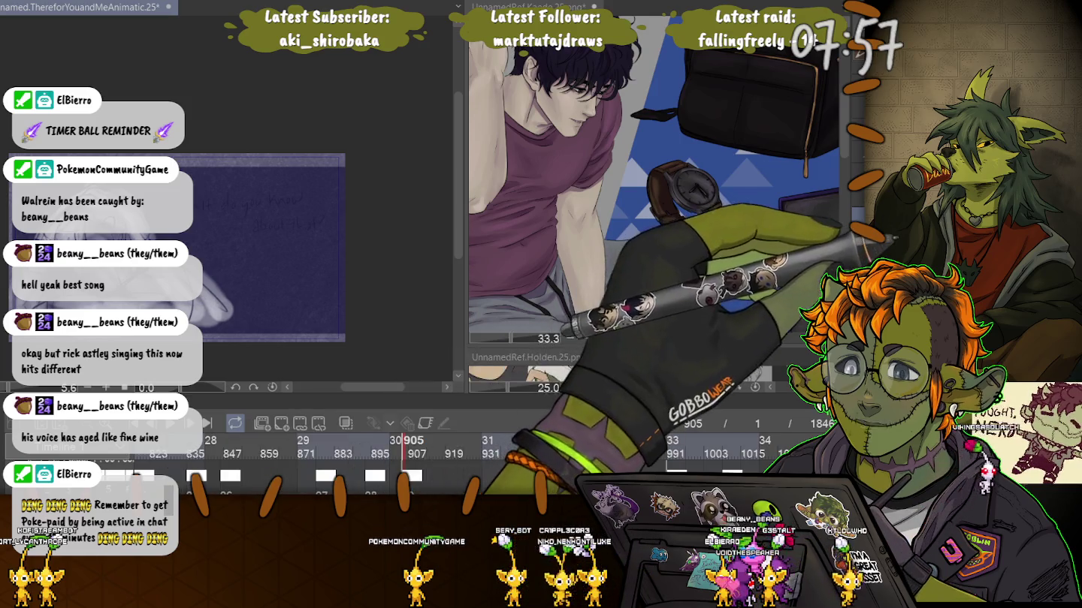
left_click(403, 443)
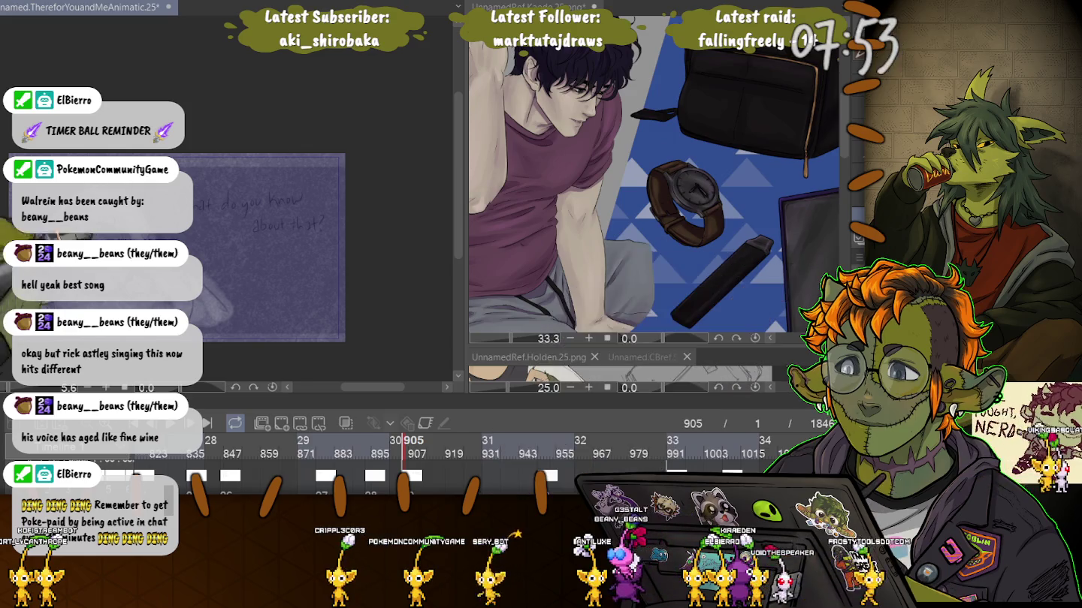
scroll(233, 259, "up", 3)
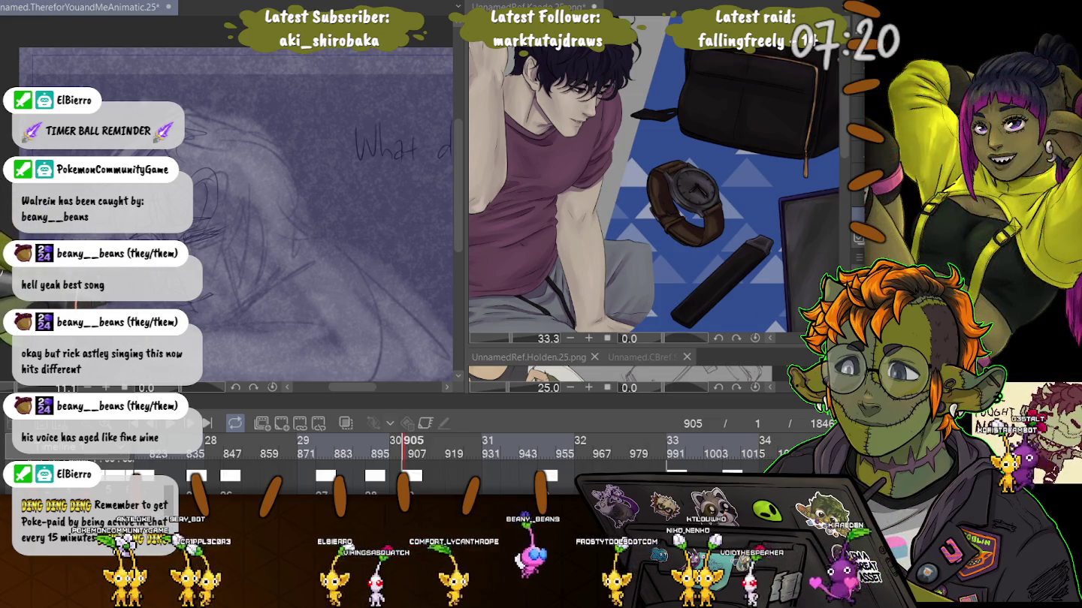
Step: Zoom out slightly, widen the canvas over the reference images, and return to frame 1
key("ctrl+minus")
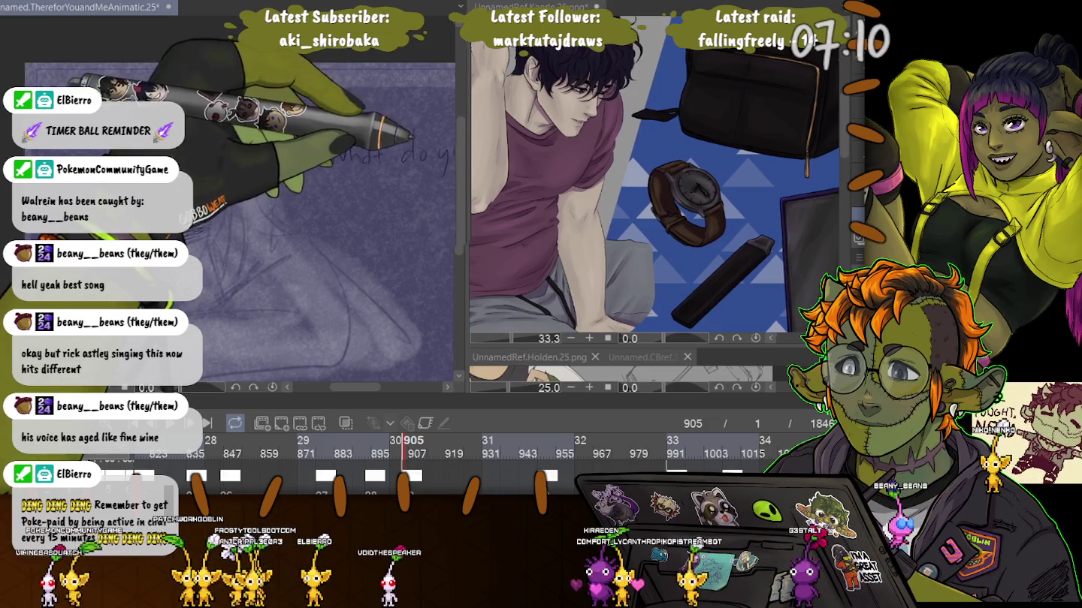
left_click_drag(458, 226, 777, 225)
scroll(473, 225, "down", 2)
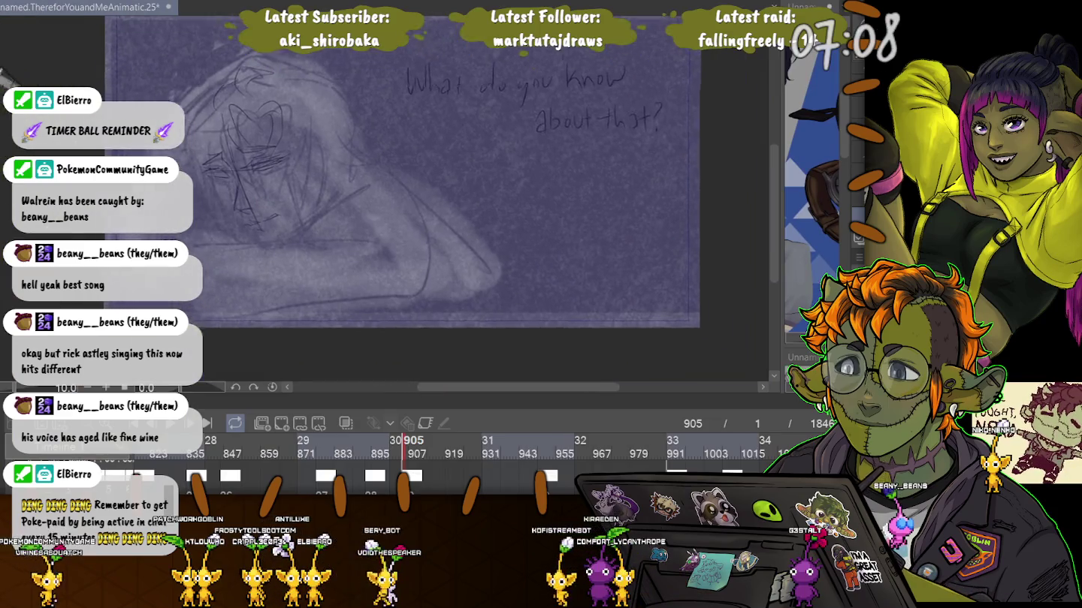
key("Home")
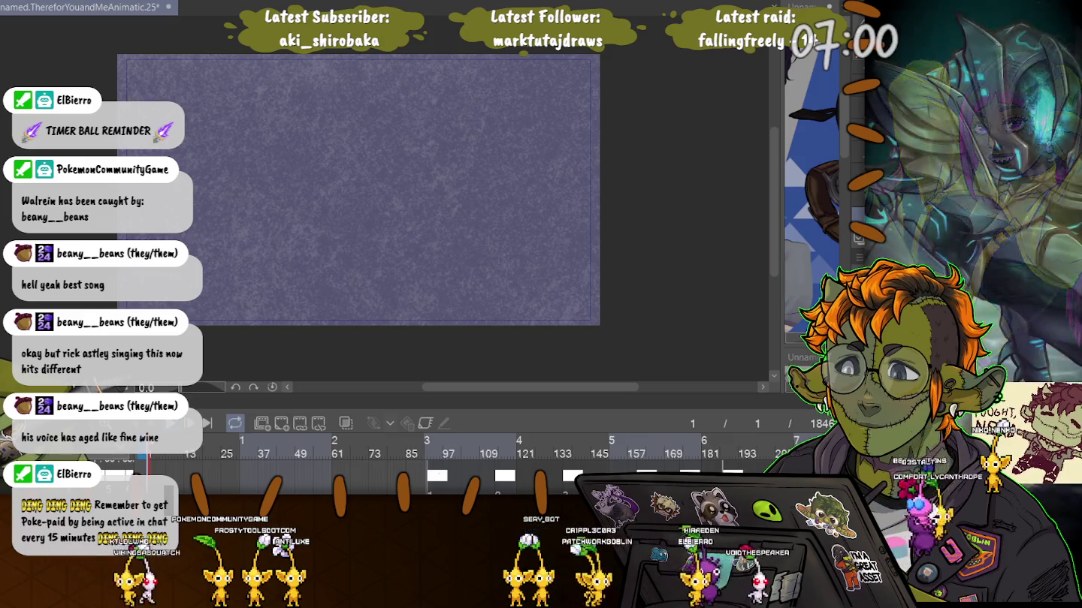
Step: Play the animatic through, save it, hide the timeline, and create a new Illustration canvas
key("space")
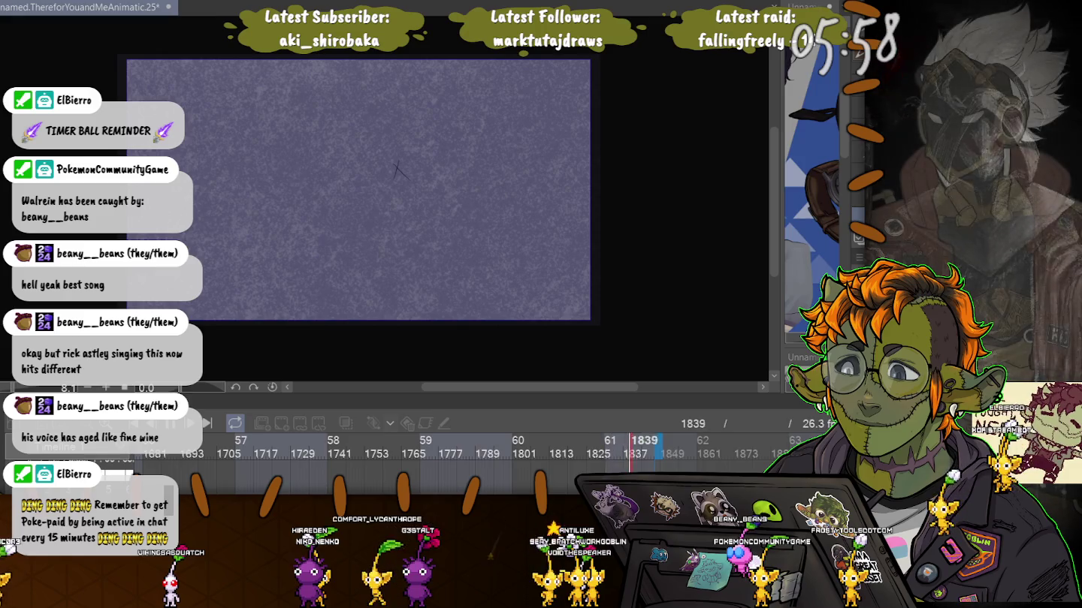
key("Return")
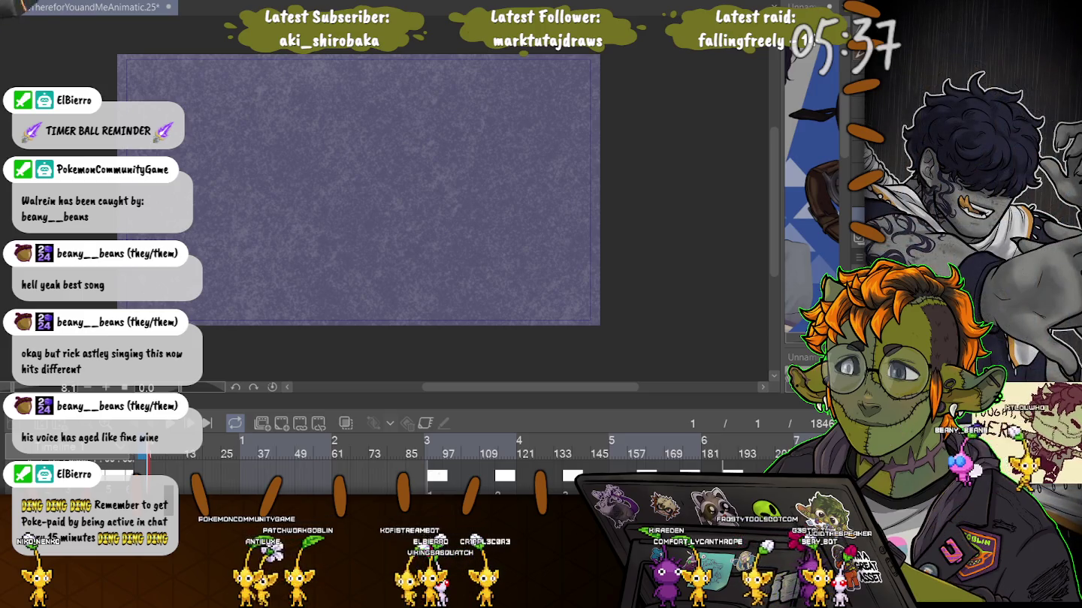
key("ctrl+s")
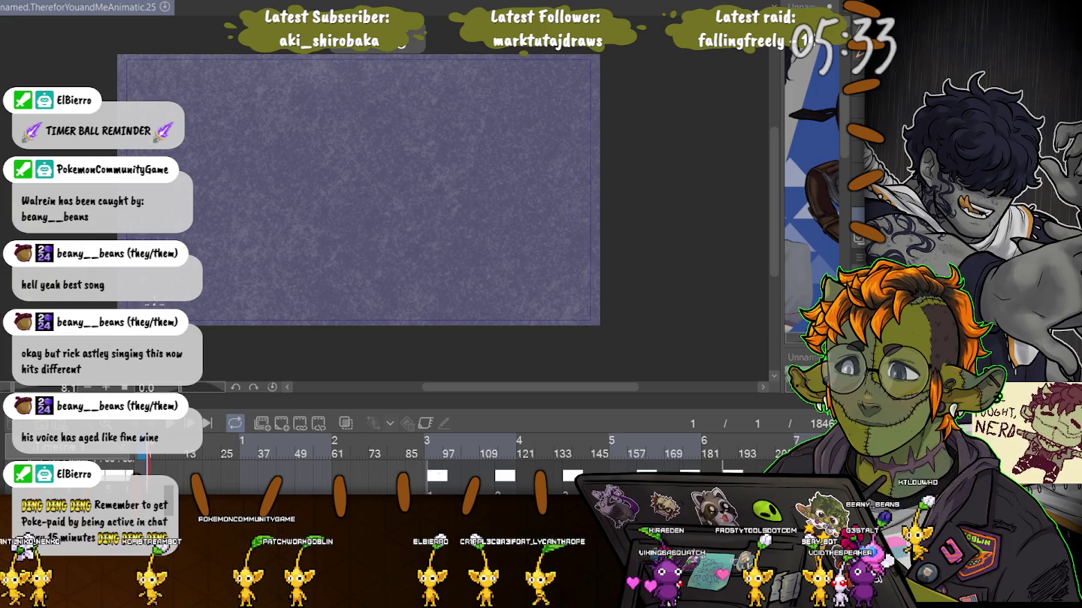
key("Tab")
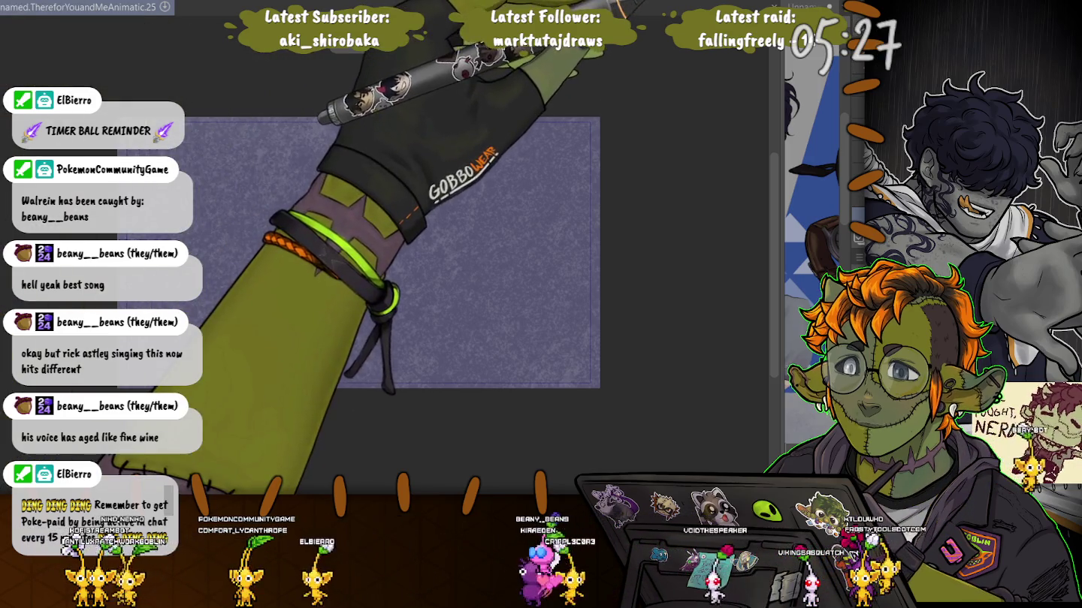
key("ctrl+n")
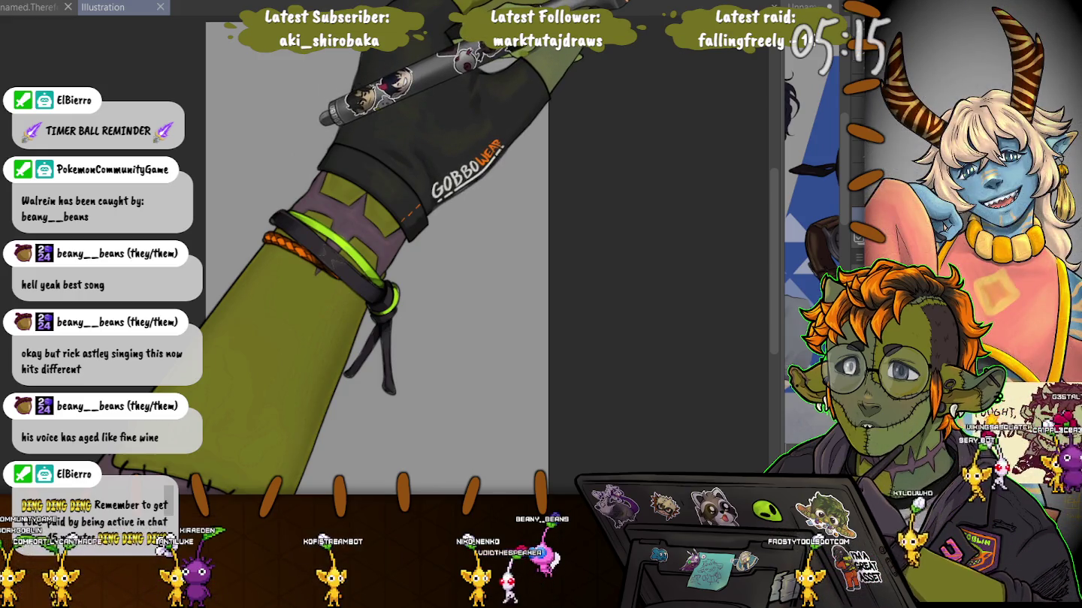
Step: Undo, redo, then undo again the latest stroke on the blank canvas
key("ctrl+z")
key("ctrl+z")
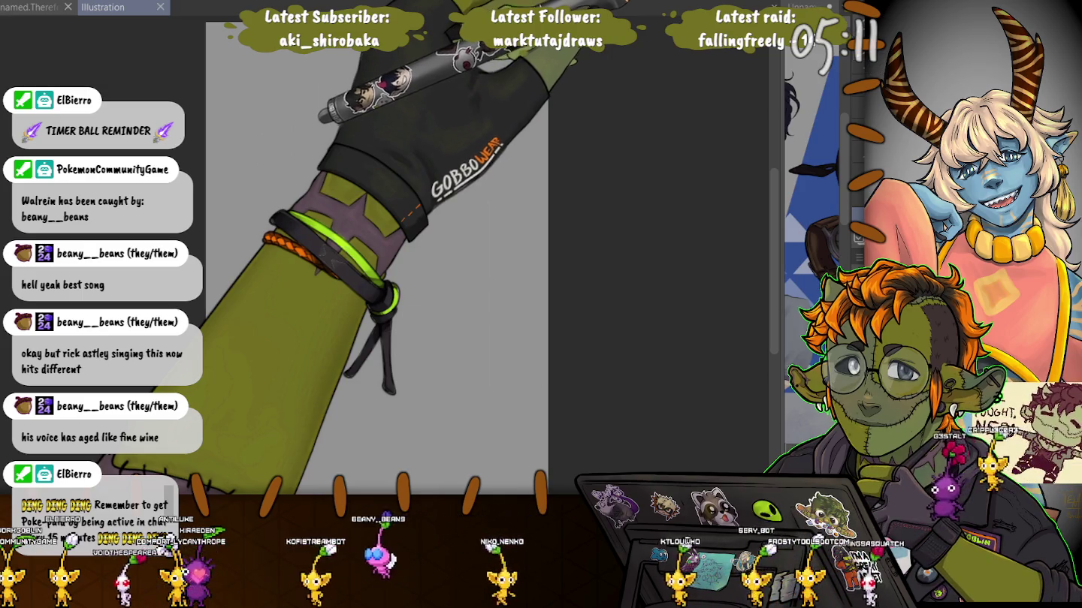
key("ctrl+y")
key("ctrl+z")
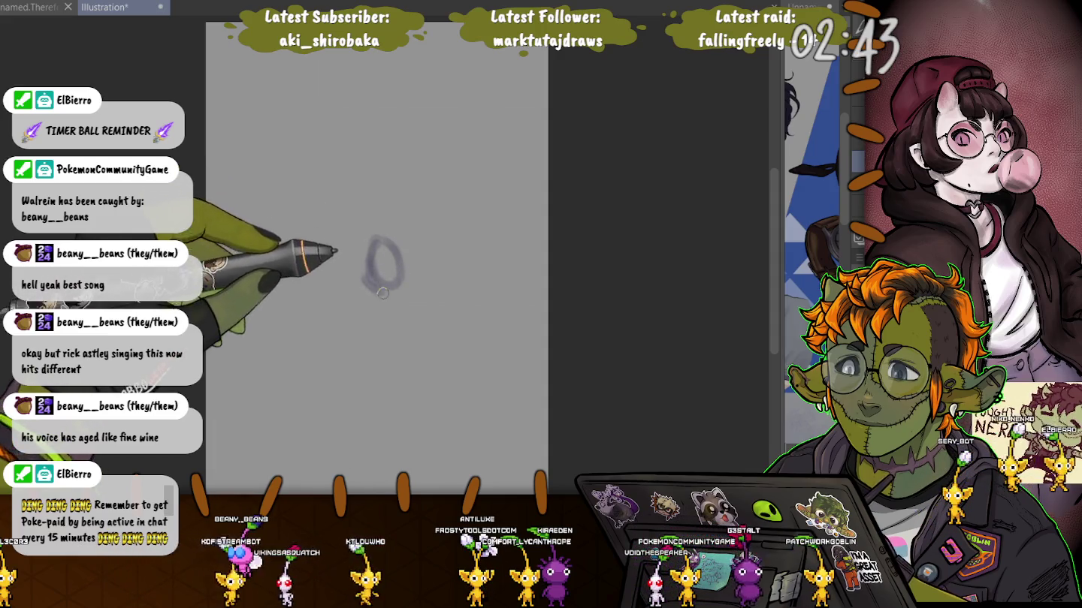
Step: Scribble loose purple gesture strokes for the body, extending right with a looped shape
left_click_drag(362, 350, 374, 254)
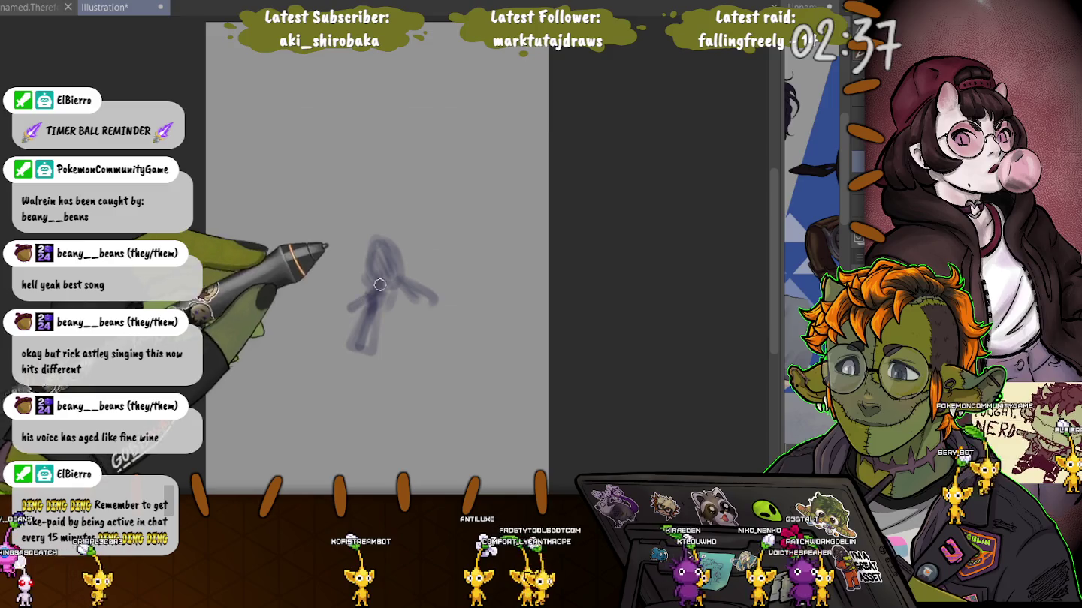
mouse_move(366, 342)
left_mouse_down()
mouse_move(454, 281)
mouse_move(469, 297)
mouse_move(456, 259)
left_mouse_up()
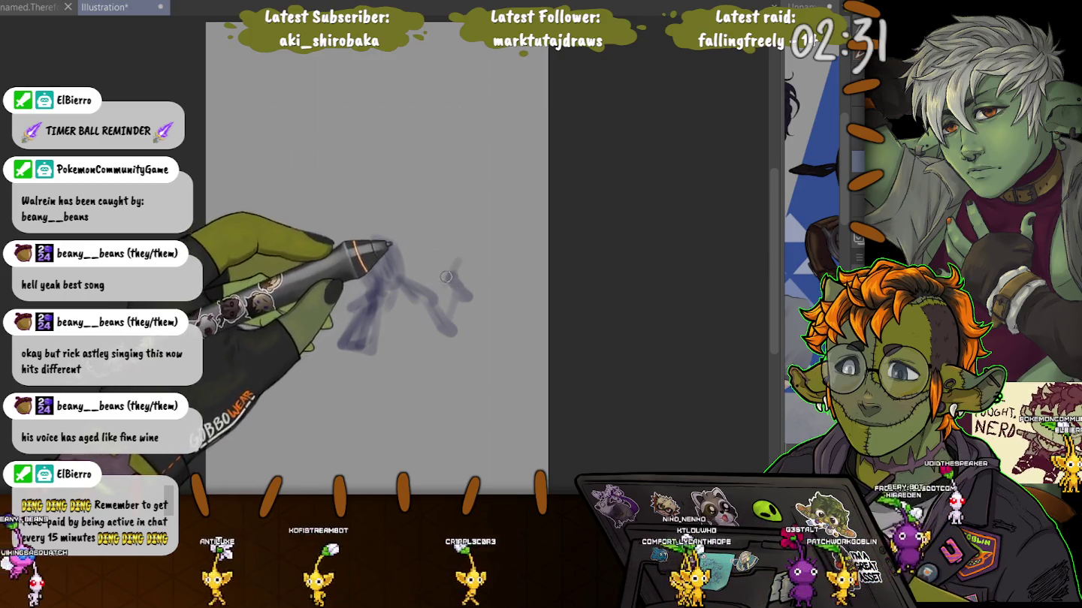
mouse_move(383, 248)
left_mouse_down()
mouse_move(422, 303)
mouse_move(409, 354)
left_mouse_up()
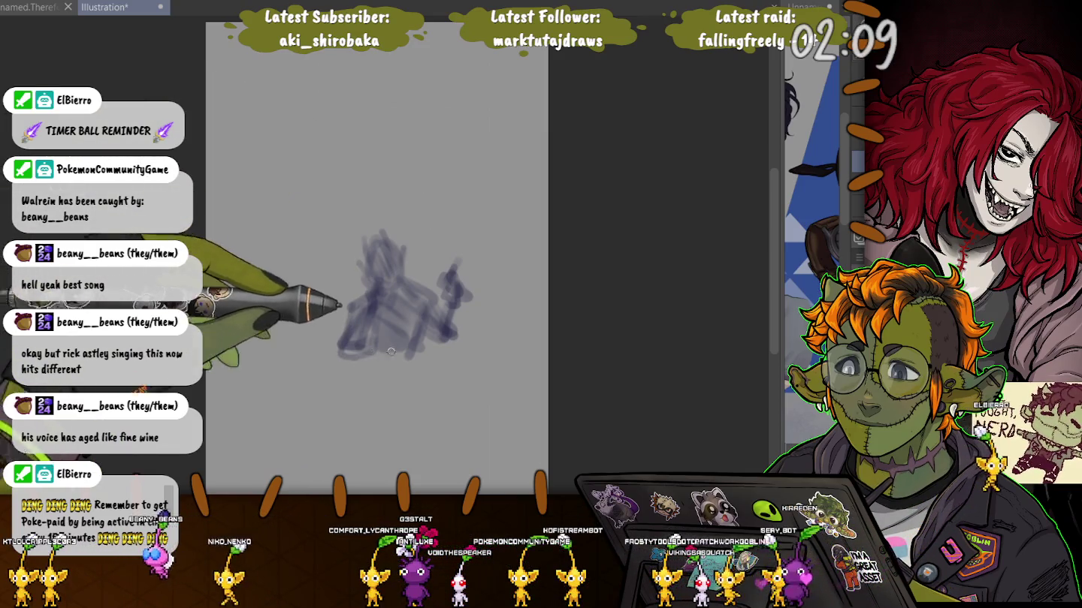
key("ctrl+t")
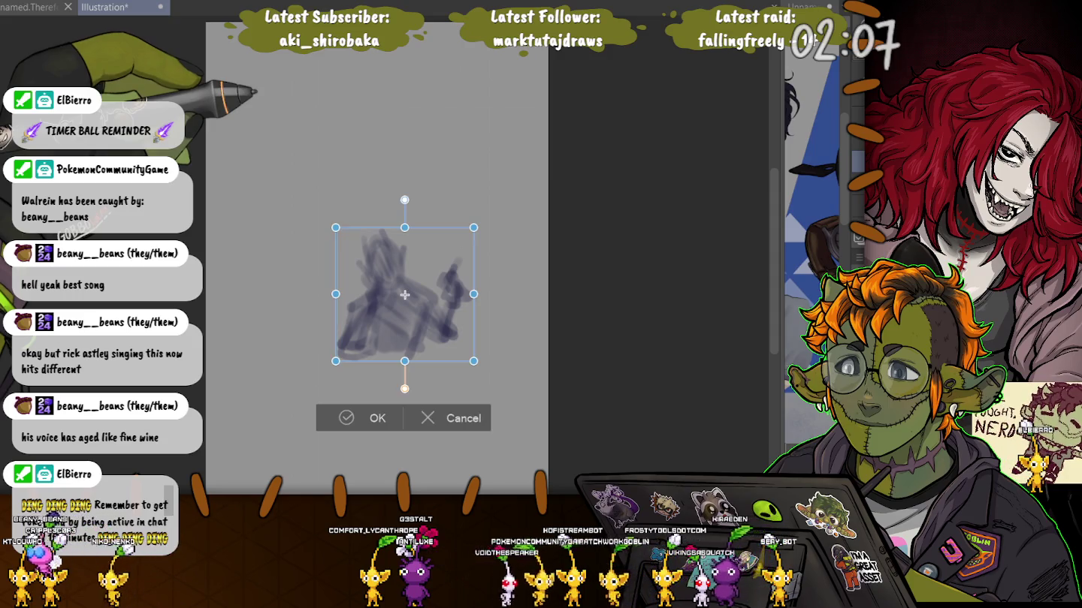
Step: Scale the rough up with Free Transform, stretching it to the upper left and lower right
left_click_drag(338, 229, 205, 101)
left_click_drag(473, 362, 545, 435)
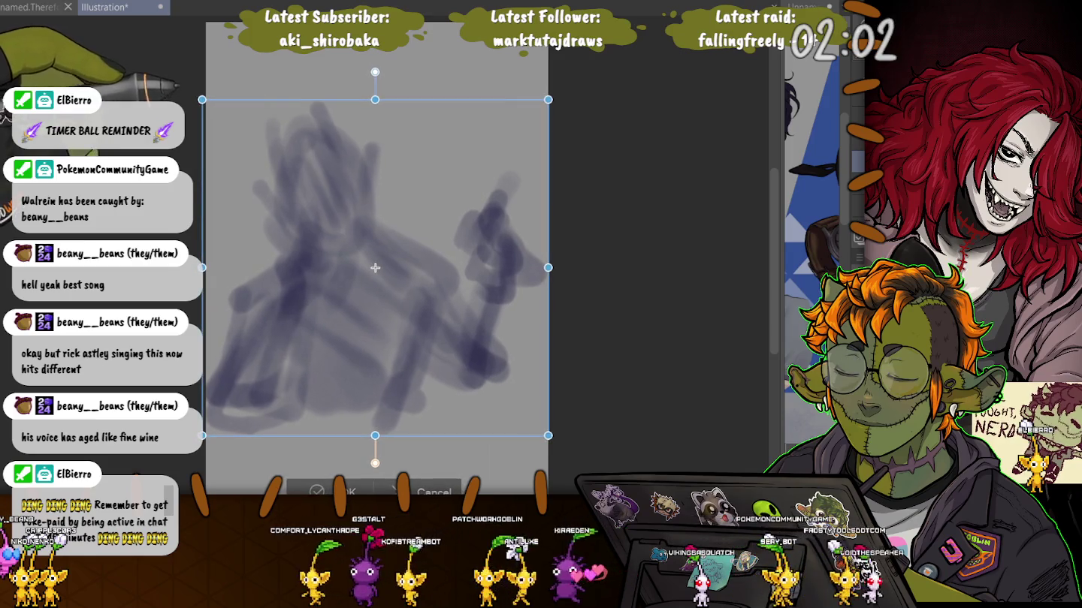
key("Return")
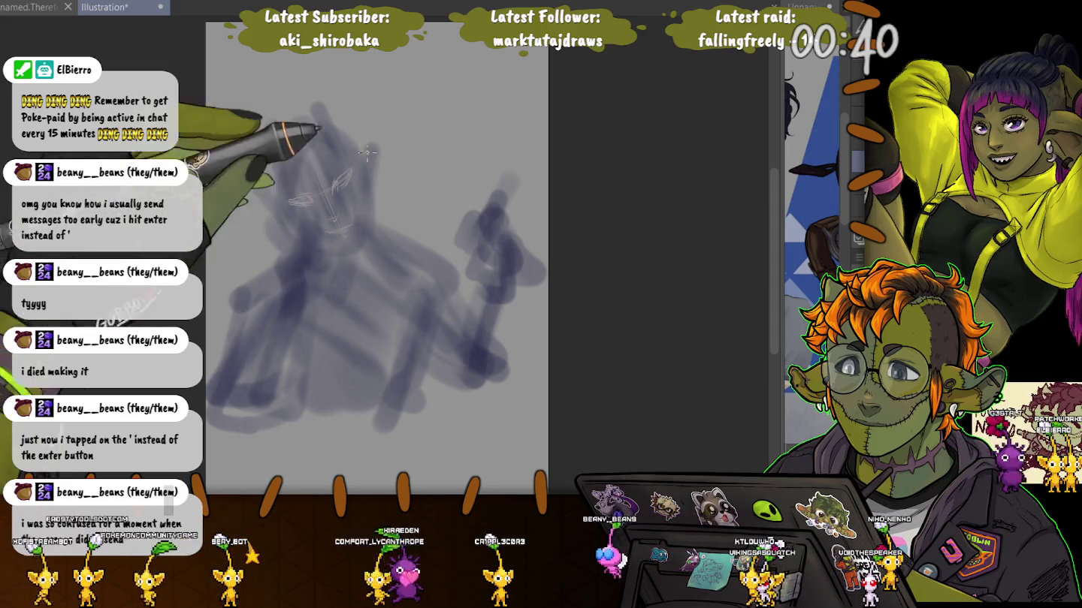
Step: Sketch thin face and glasses lines over the head of the purple rough
left_click_drag(368, 184, 356, 248)
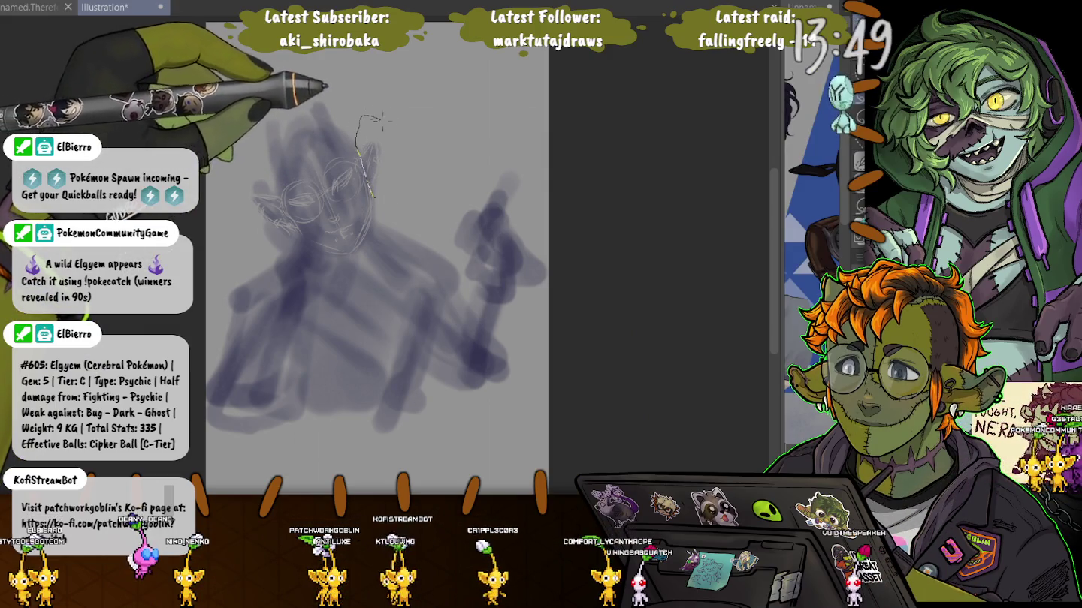
Step: Select the head lines for transforming, then abandon it and clear the selection
left_click_drag(364, 120, 362, 131)
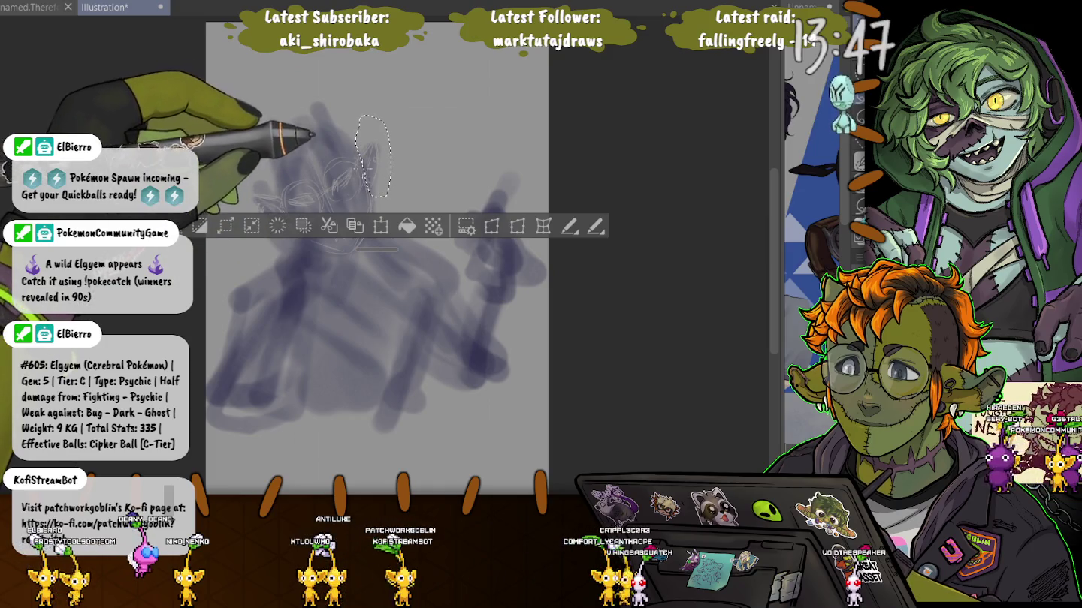
key("ctrl+t")
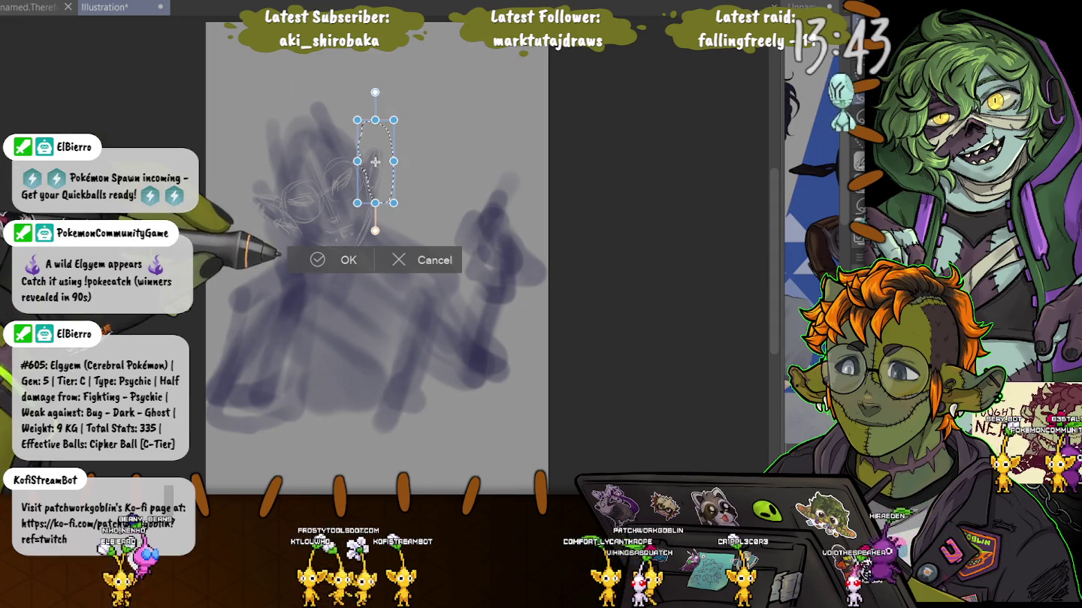
key("Return")
key("ctrl+d")
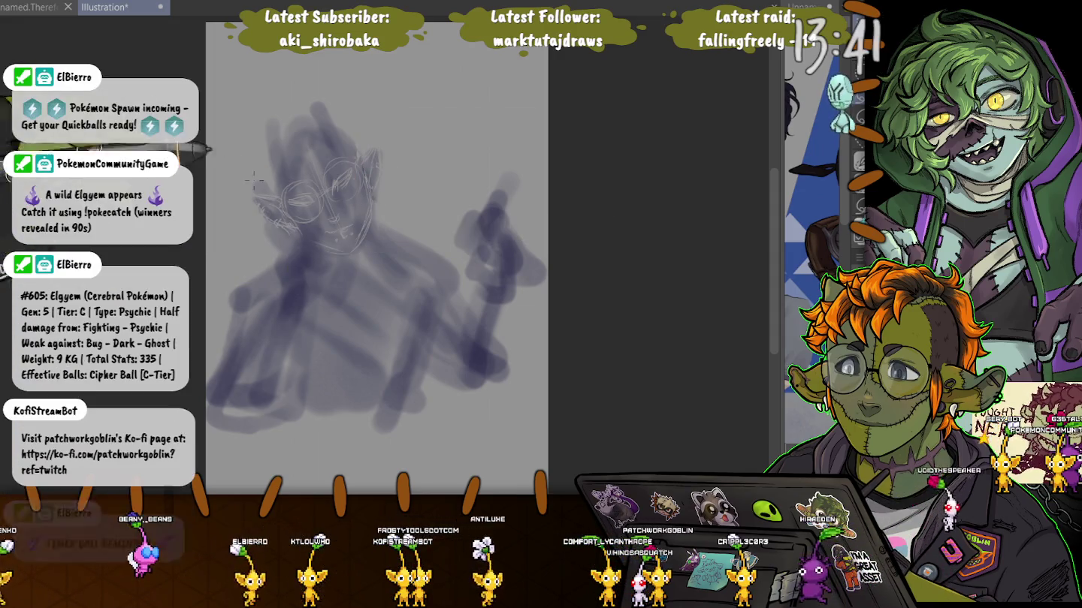
Step: Nudge the left ear lines slightly right and down with Free Transform, then deselect
left_click_drag(247, 181, 249, 178)
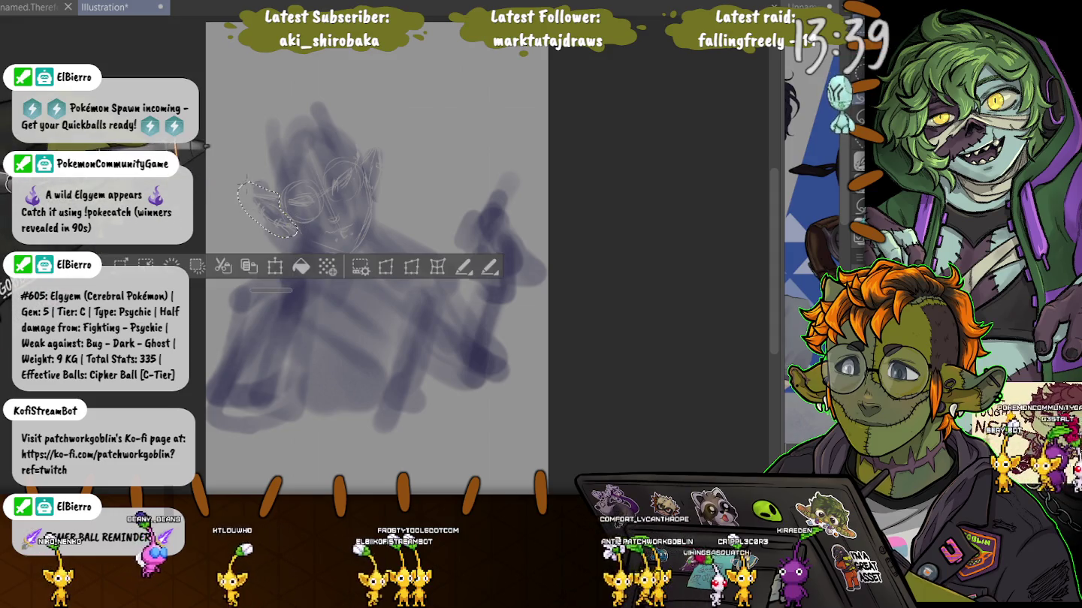
key("ctrl+t")
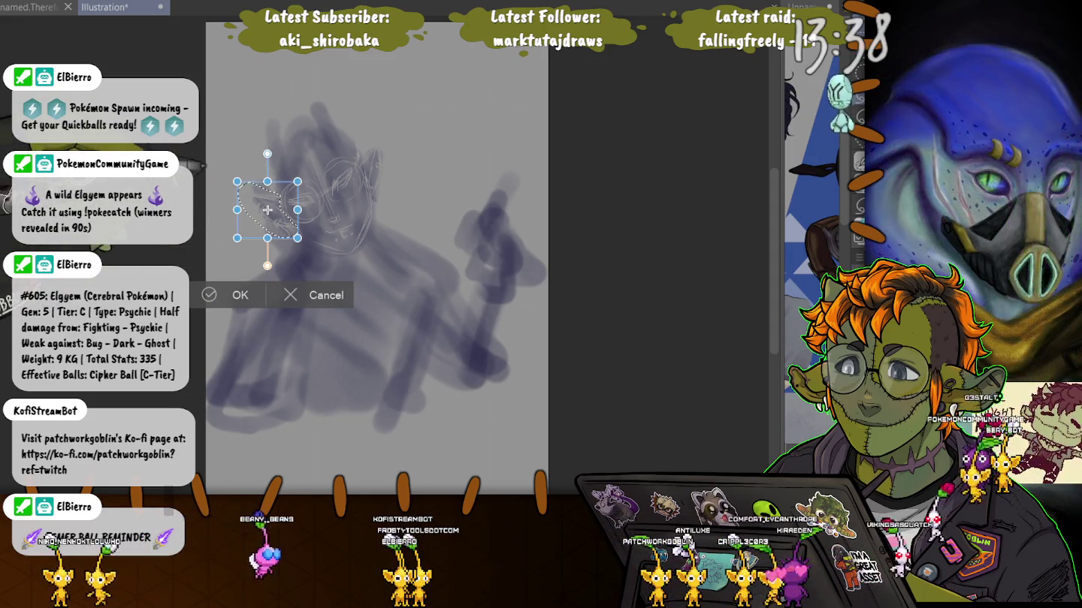
left_click_drag(266, 210, 272, 214)
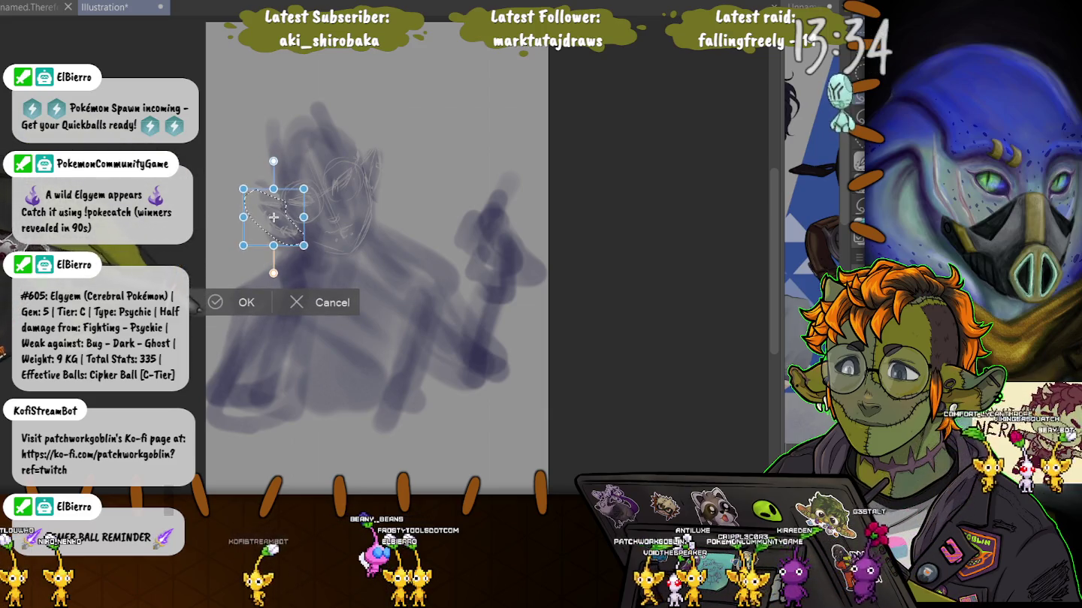
key("Return")
key("ctrl+d")
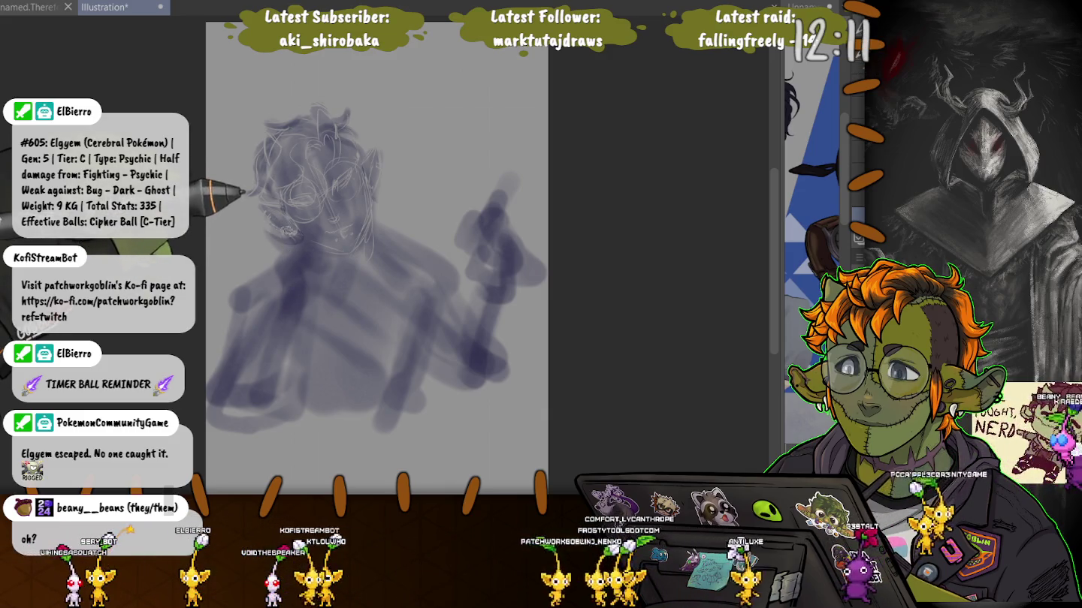
Step: Add a pencil sketch line along the jaw near the ear, over the purple rough
left_click_drag(290, 216, 287, 228)
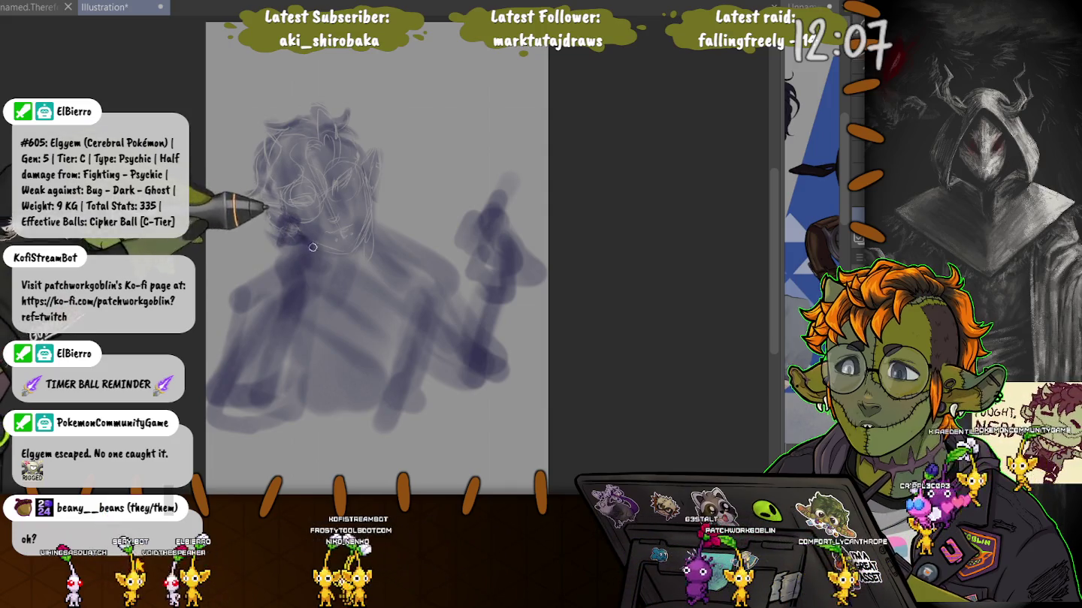
Step: Sketch the neck-and-shoulder line and the long contour down the figure's left side
left_click_drag(288, 220, 280, 268)
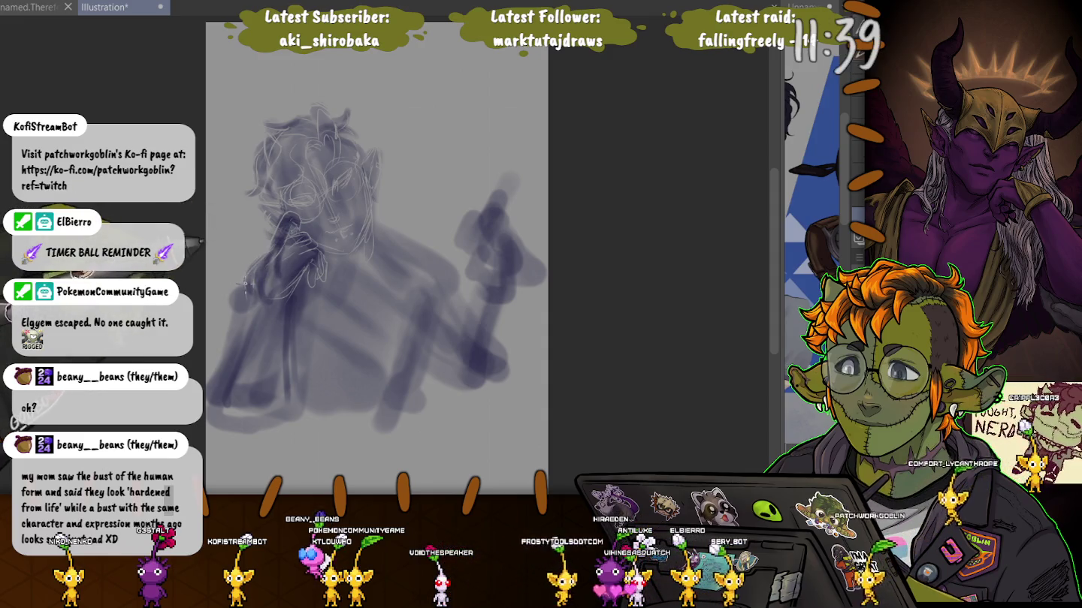
left_click_drag(264, 283, 216, 403)
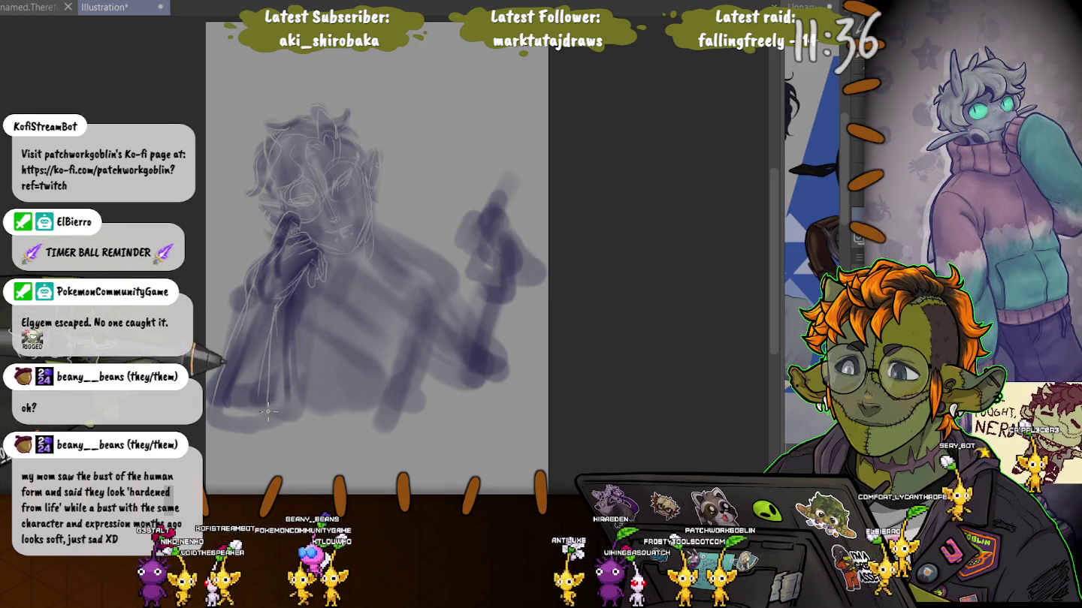
left_click_drag(254, 290, 292, 240)
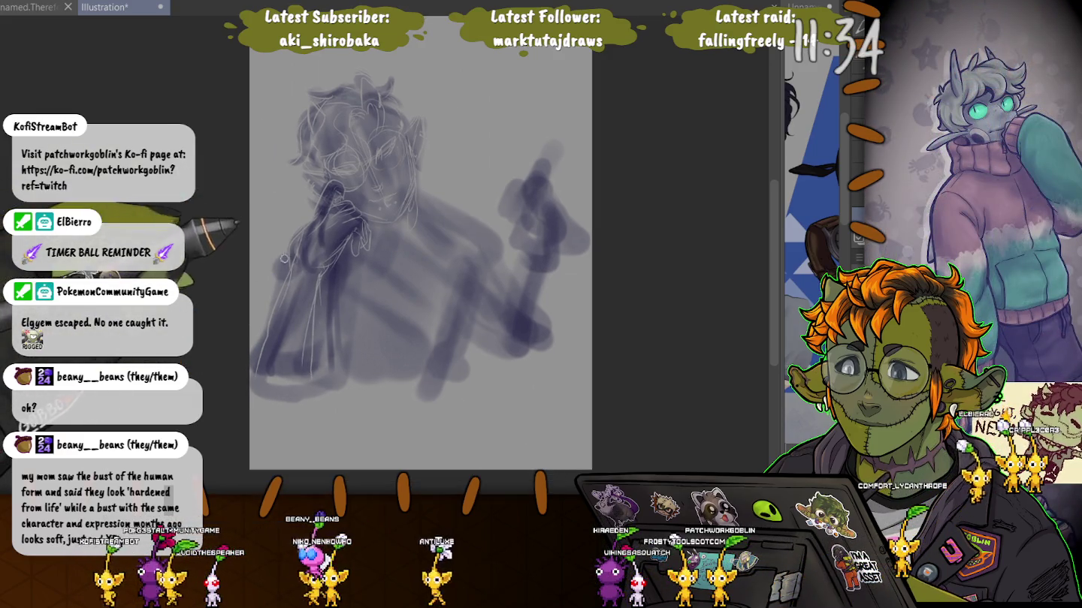
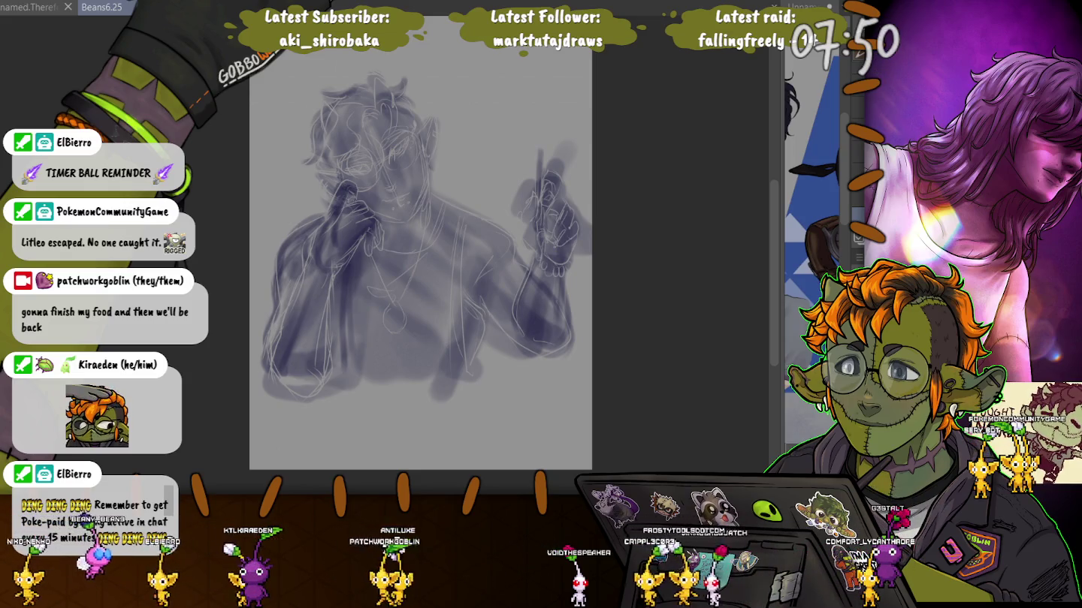
Step: Undo and redo the last sketch change, then zoom in close on the face and glasses
key("ctrl+z")
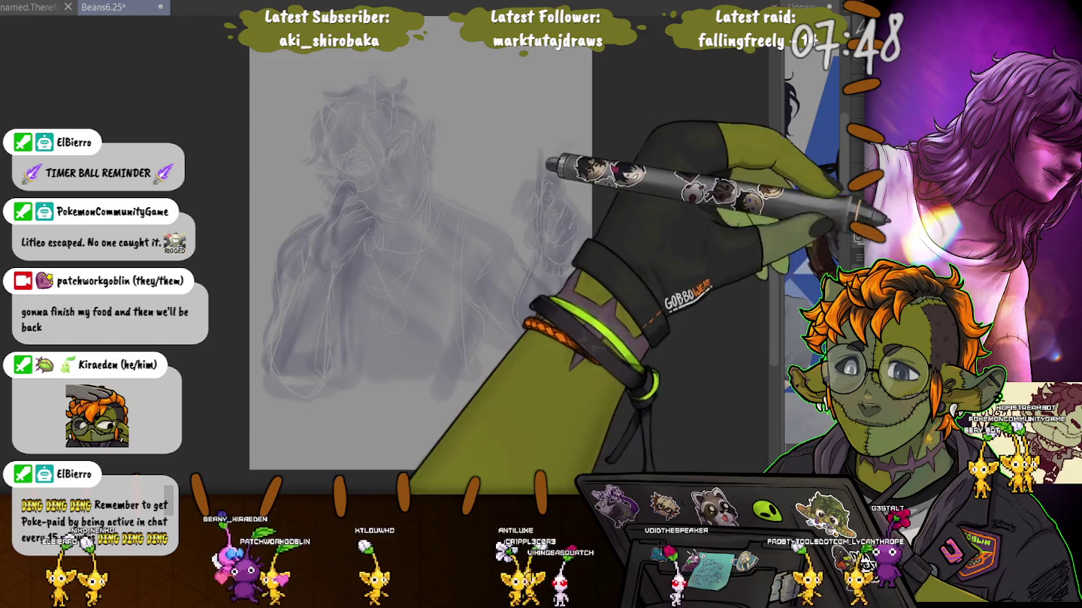
key("ctrl+y")
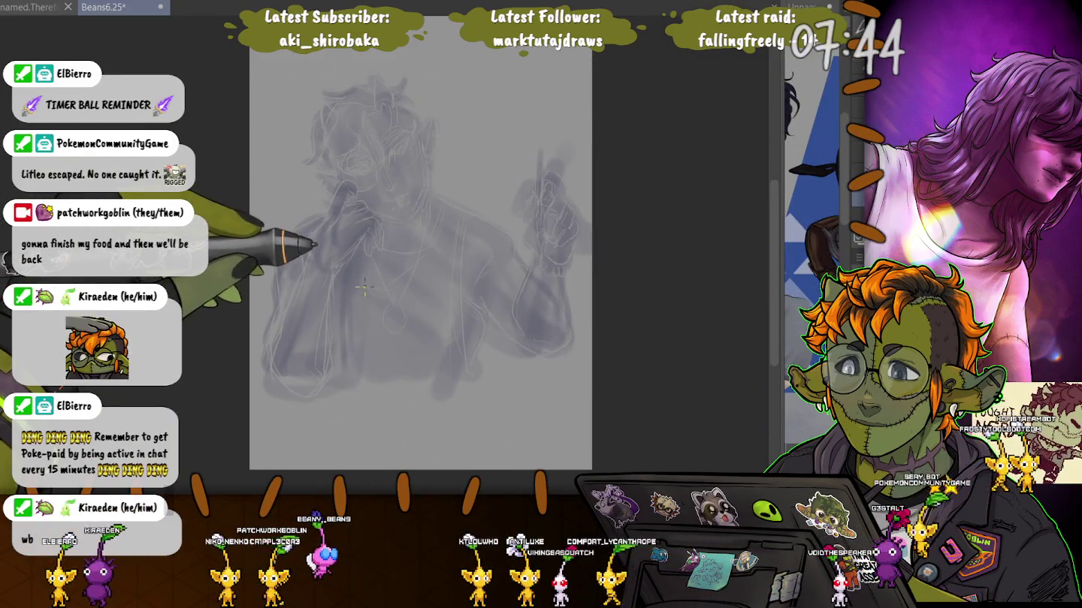
scroll(306, 179, "up", 3)
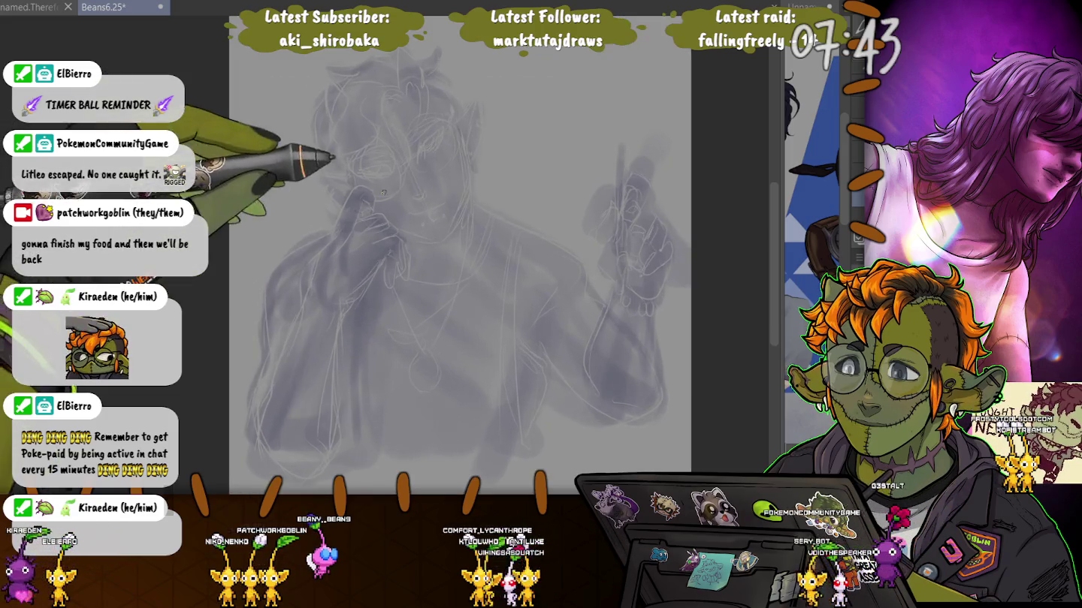
scroll(306, 179, "up", 2)
scroll(306, 180, "up", 2)
scroll(256, 186, "up", 2)
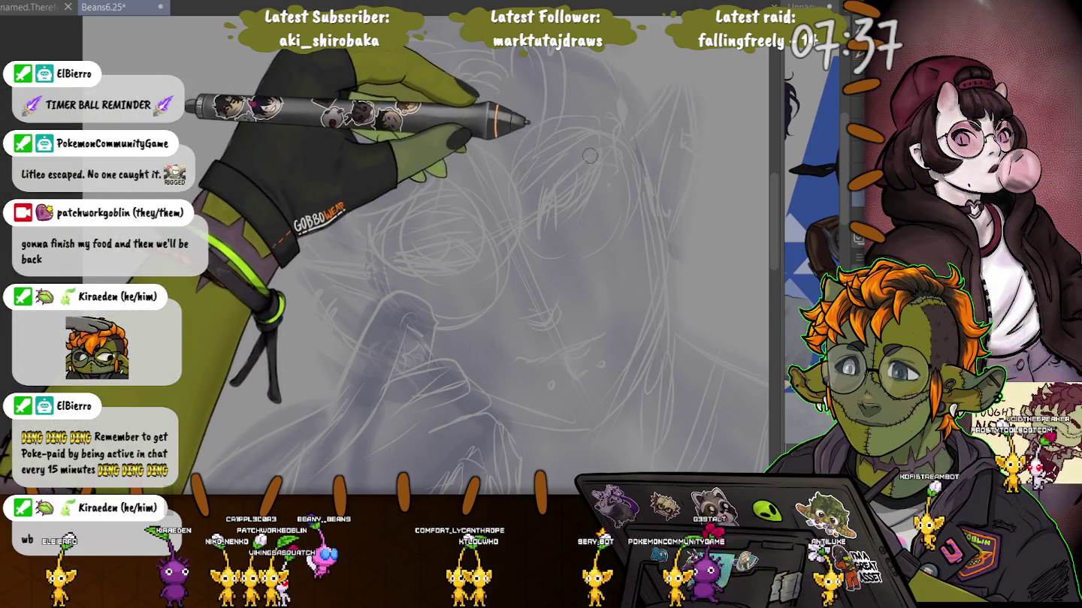
Step: Ink the right eye's upper eyelid toward the outer corner, replacing a misplaced first stroke
left_click_drag(597, 163, 546, 196)
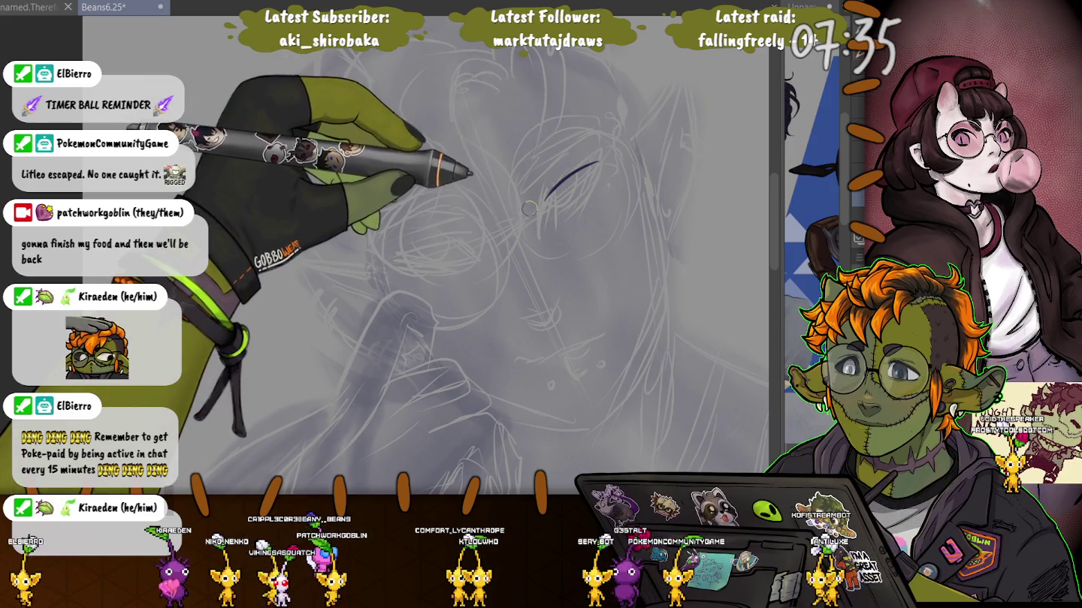
key("ctrl+z")
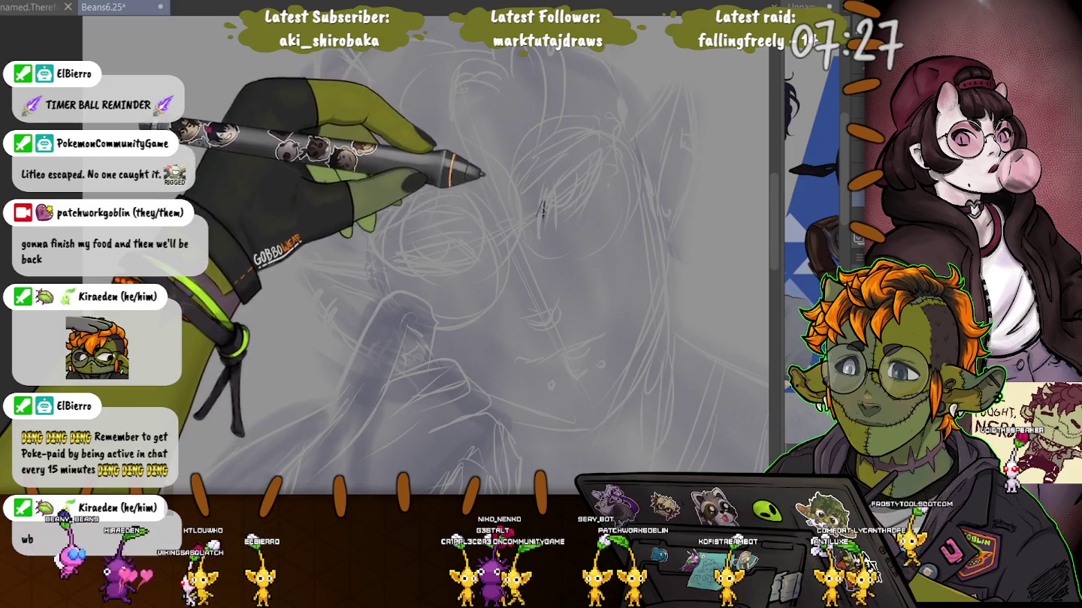
left_click_drag(562, 177, 540, 217)
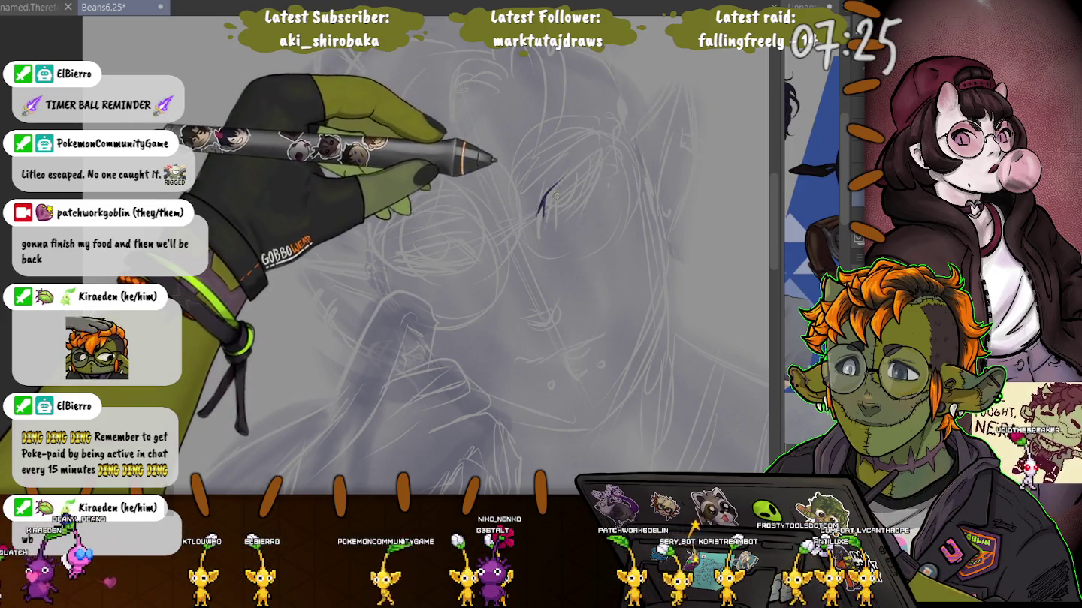
left_click_drag(562, 179, 594, 165)
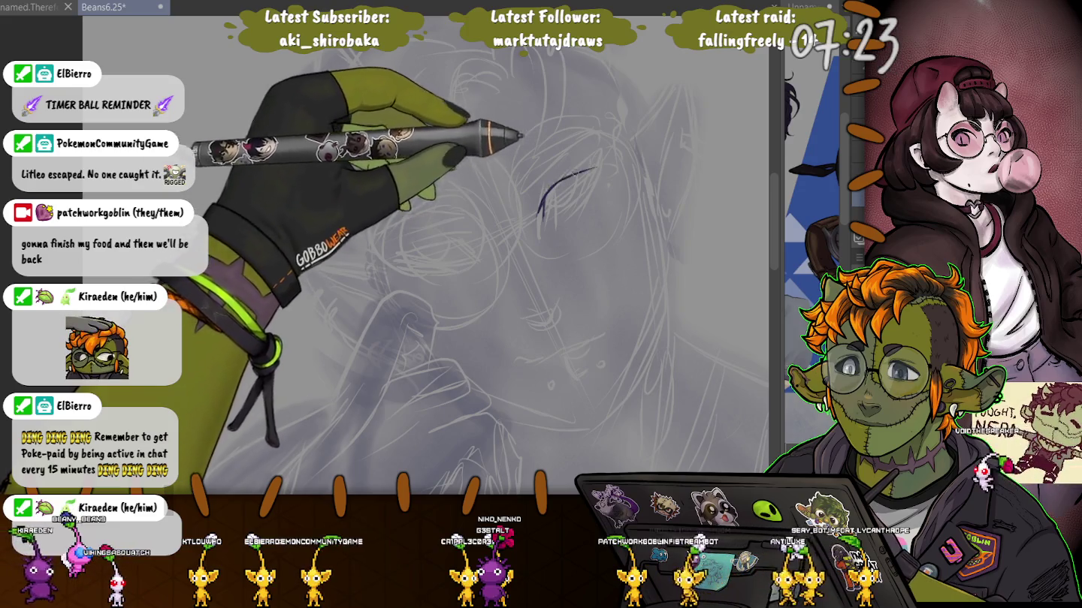
left_click_drag(593, 165, 612, 155)
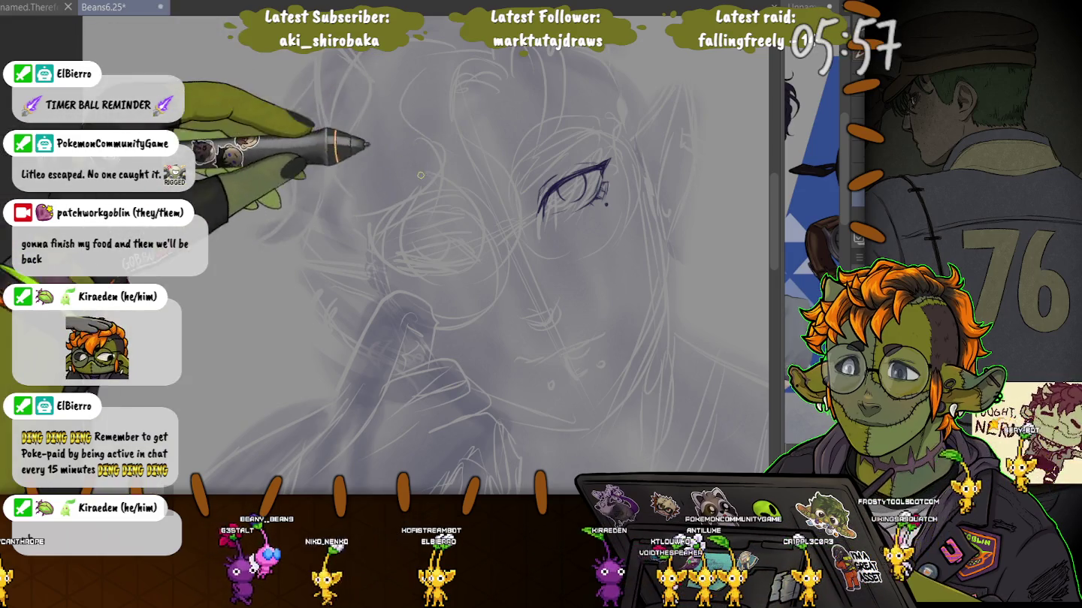
scroll(301, 180, "up", 3)
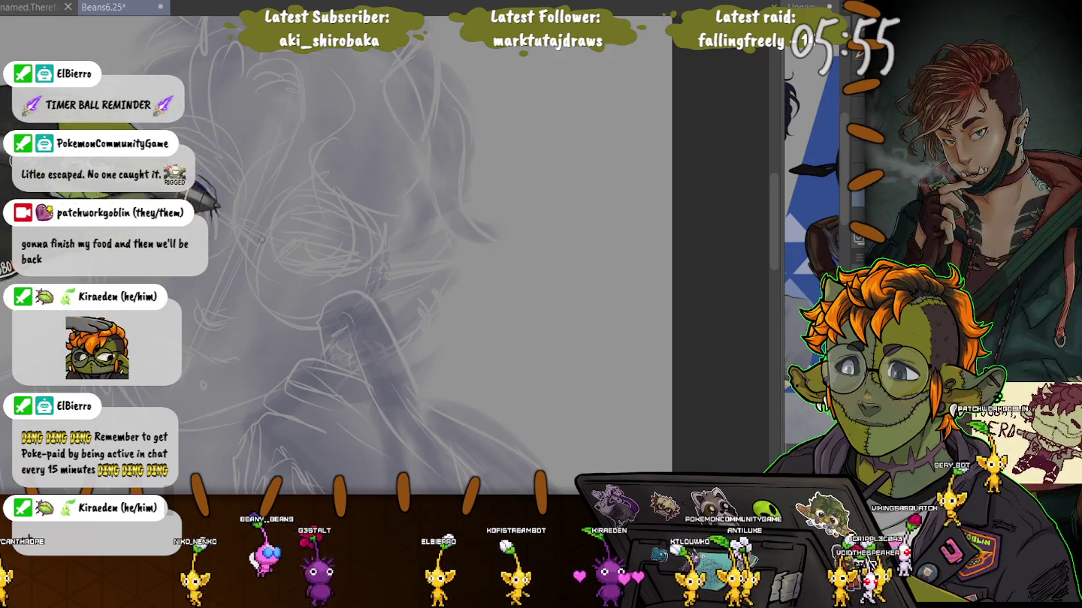